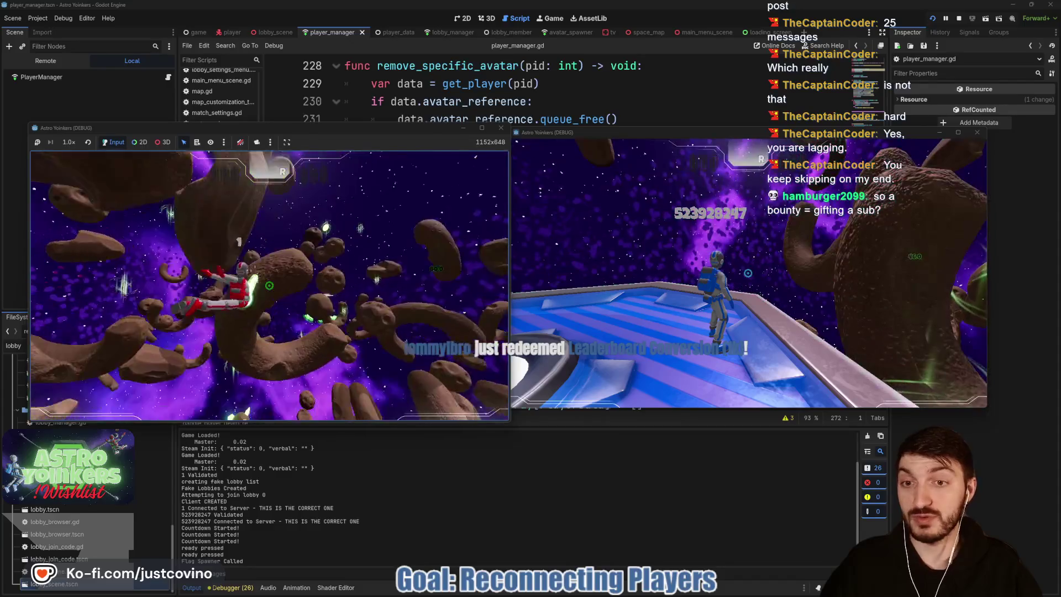
# Step: Fire the laser twice in the host game, then kick the other player from the scoreboard
pyautogui.click(269, 285)
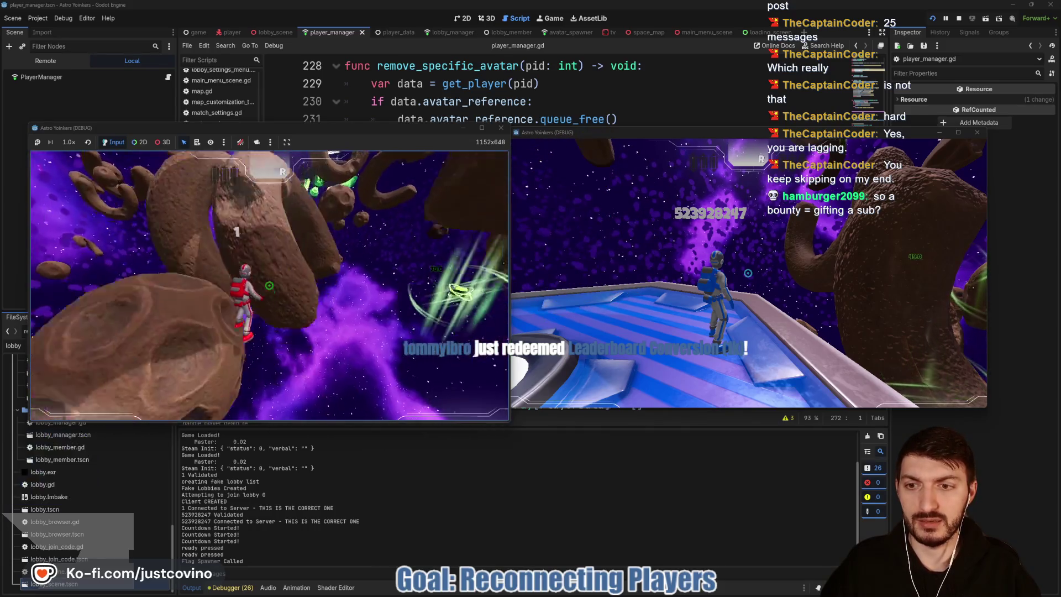
pyautogui.click(269, 285)
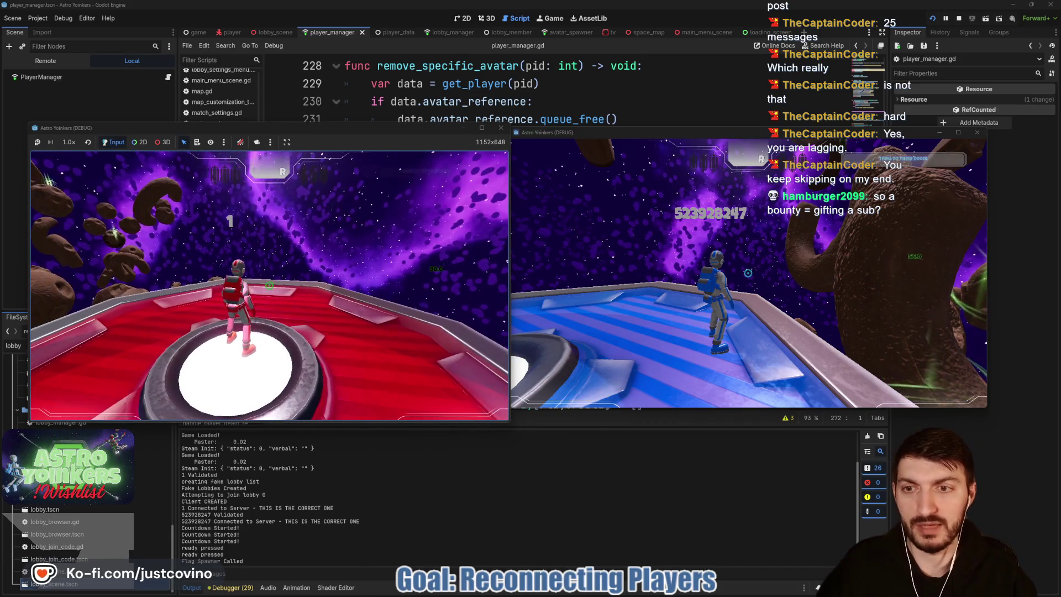
pyautogui.press('Tab')
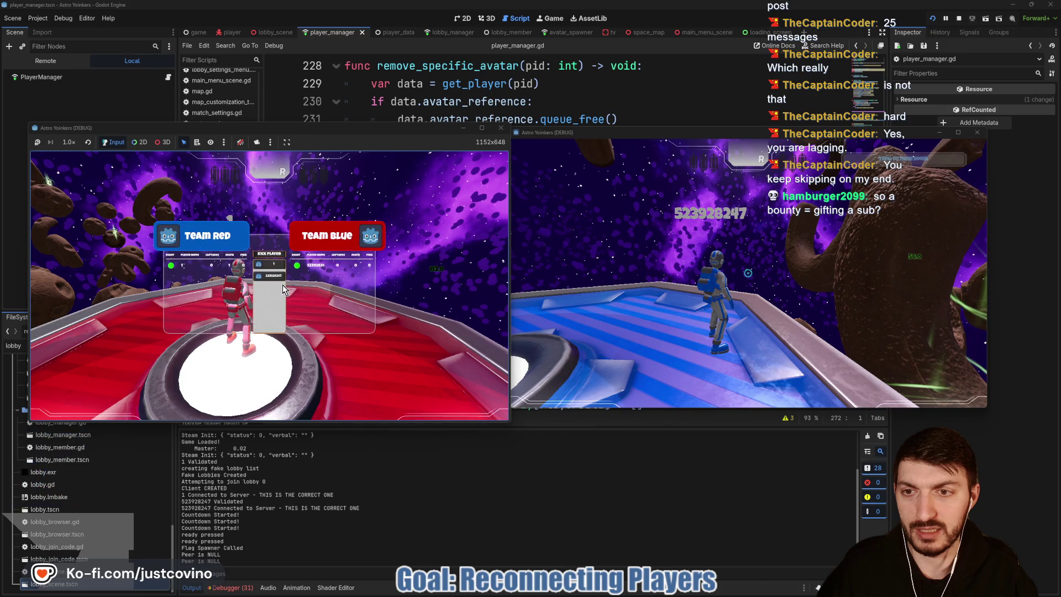
pyautogui.click(283, 284)
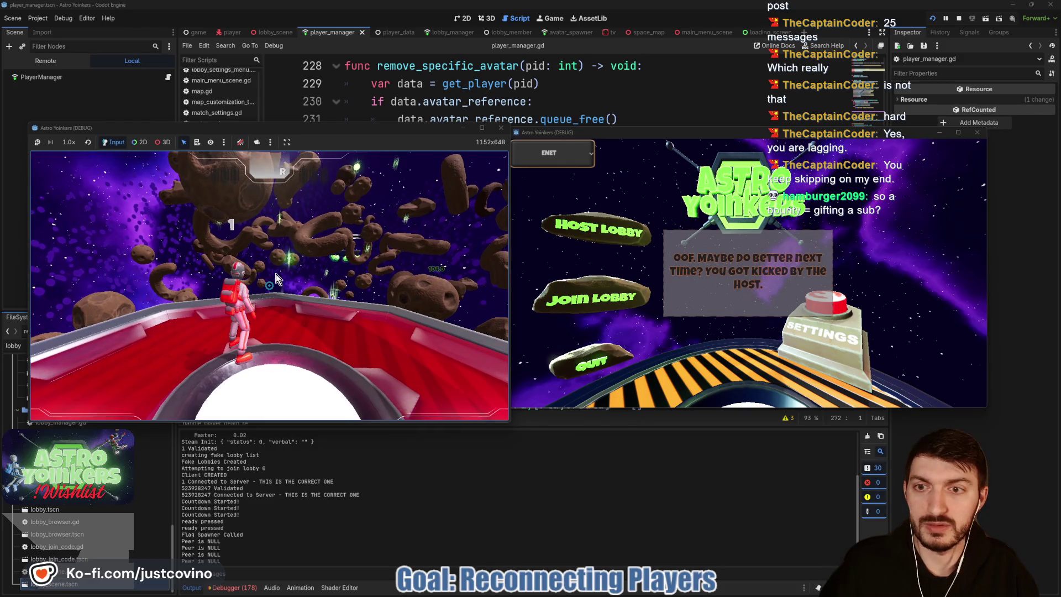
# Step: Rejoin lobby 0 from the kicked client's lobby browser, then close the game window to stop the run
pyautogui.click(591, 298)
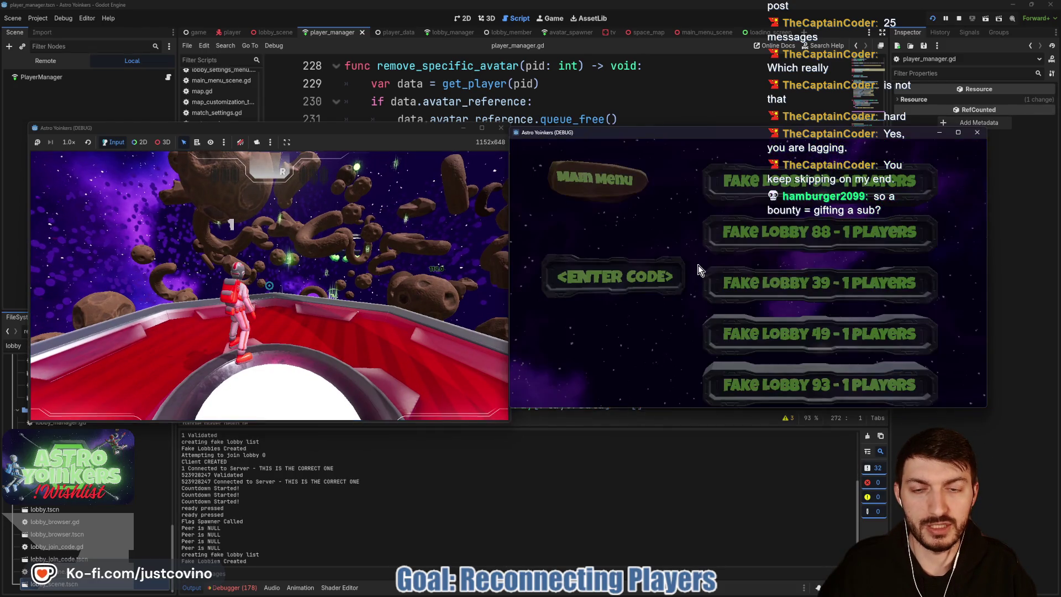
pyautogui.click(817, 181)
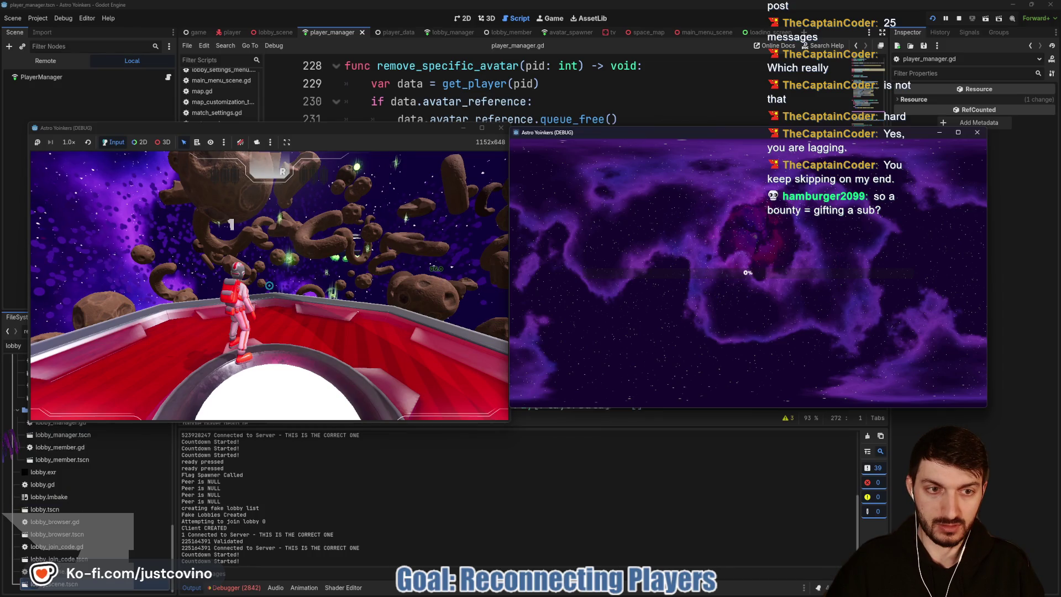
pyautogui.click(502, 129)
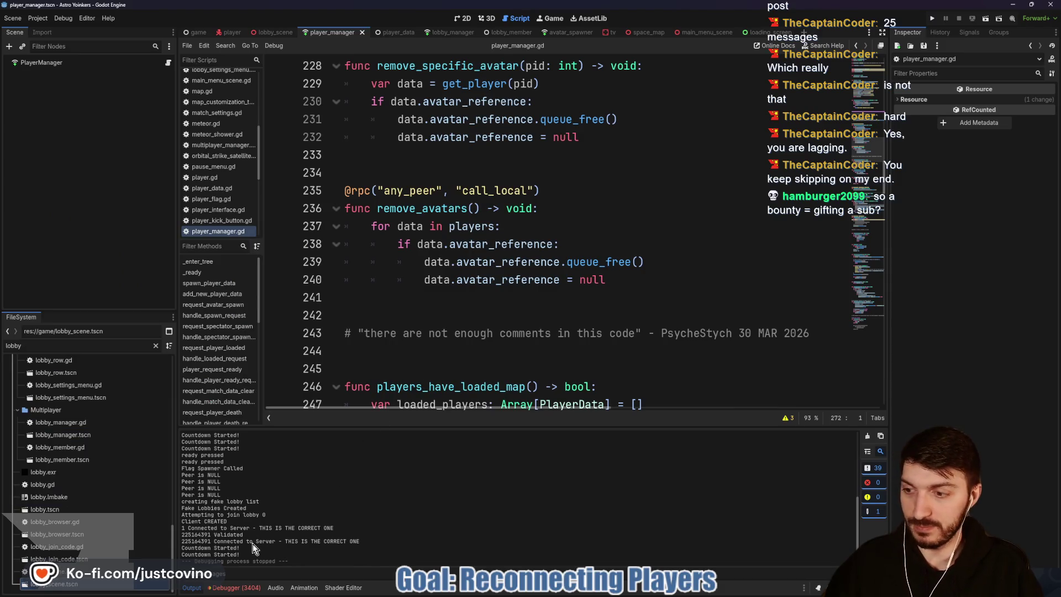
# Step: On the FFS Leaderboard, mark up the Active Bounties list and the 20,500 PTS top bounty
pyautogui.click(574, 591)
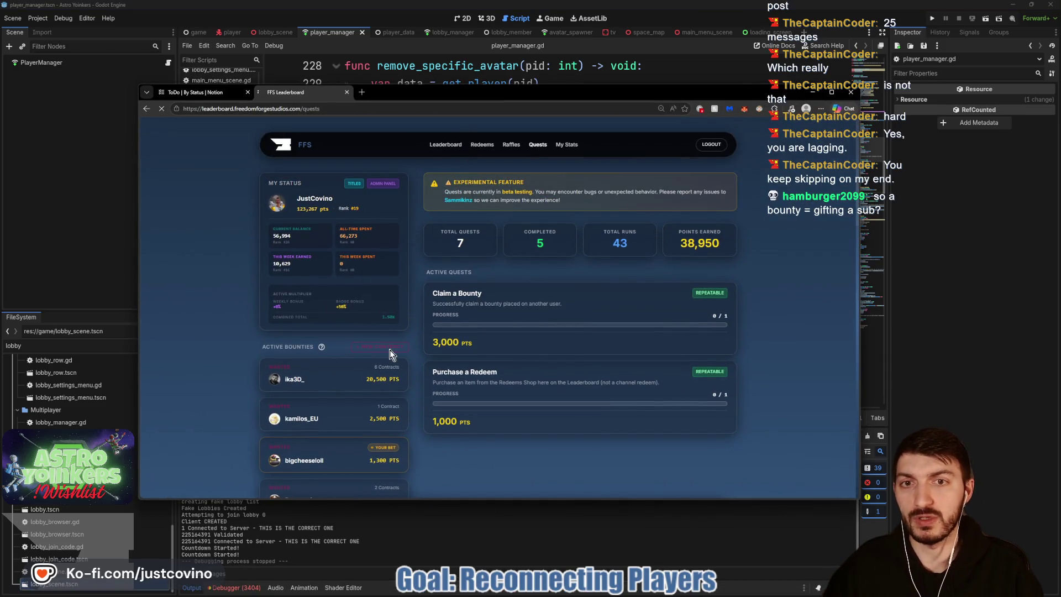
pyautogui.scroll(-5, 290, 254)
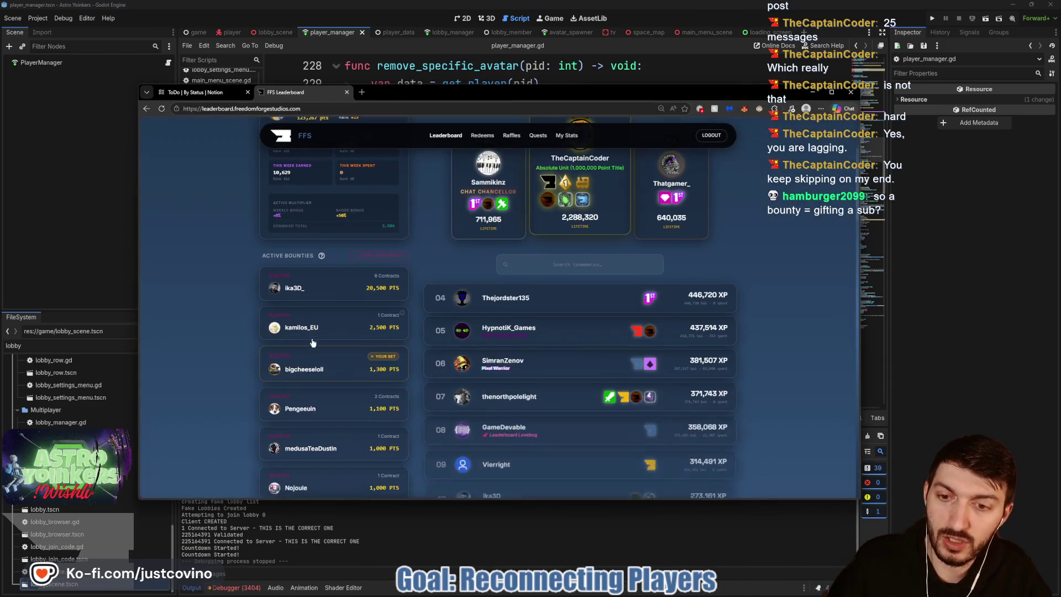
pyautogui.moveTo(283, 264)
pyautogui.mouseDown()
pyautogui.moveTo(209, 414)
pyautogui.moveTo(464, 331)
pyautogui.moveTo(331, 251)
pyautogui.mouseUp()
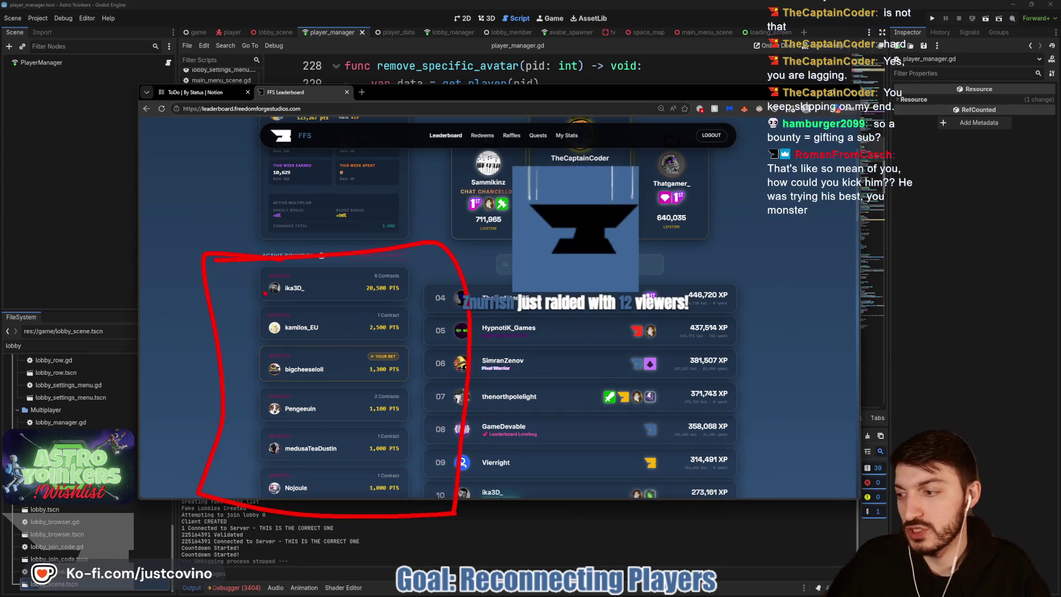
pyautogui.moveTo(263, 298); pyautogui.dragTo(464, 298)
pyautogui.moveTo(370, 279); pyautogui.dragTo(384, 302)
pyautogui.press('Escape')
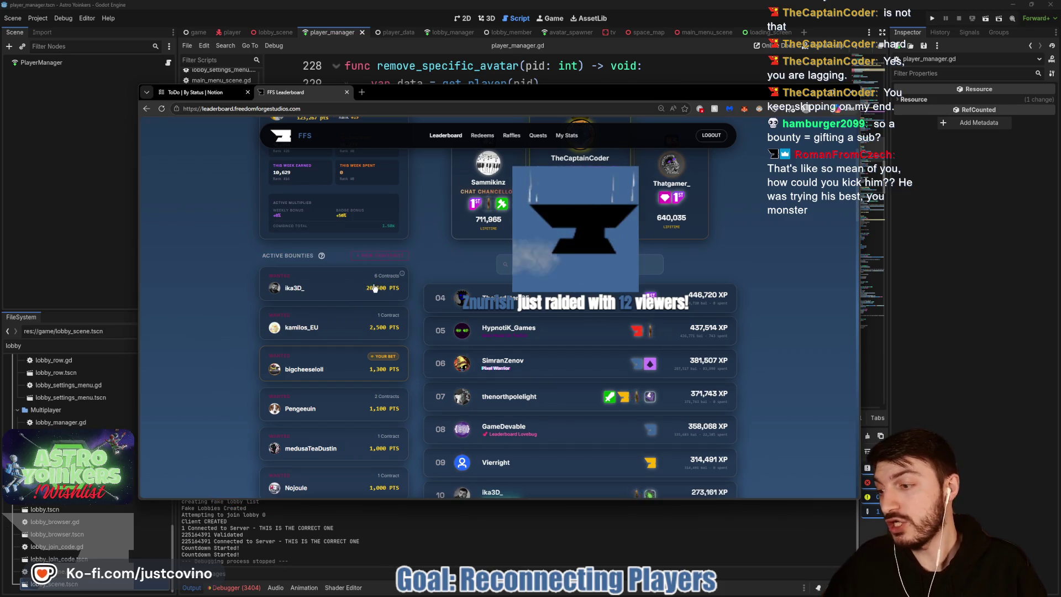
# Step: Return to Godot and show the Debugger's Errors list with 3382 errors
pyautogui.scroll(3, 381, 288)
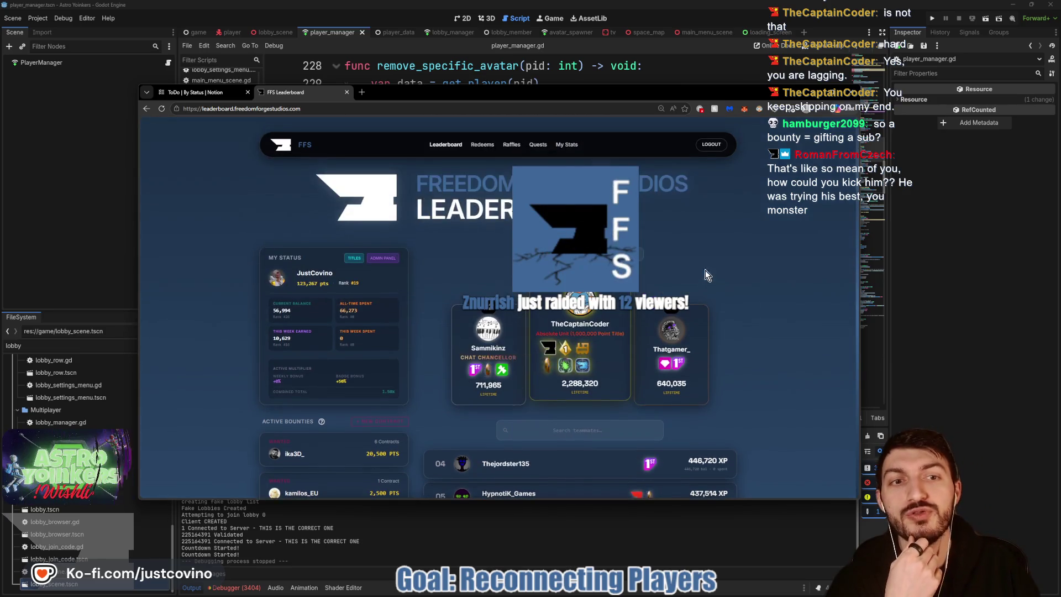
pyautogui.click(963, 245)
pyautogui.click(237, 587)
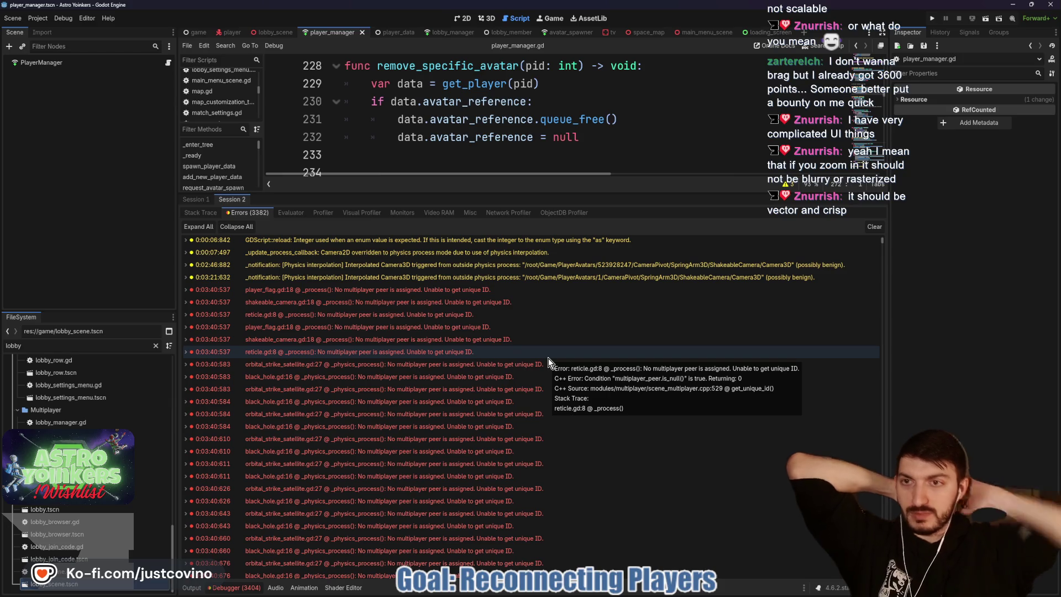
# Step: Check Project Settings' Display > Window stretch settings (canvas_items, keep), then close the dialog
pyautogui.click(44, 21)
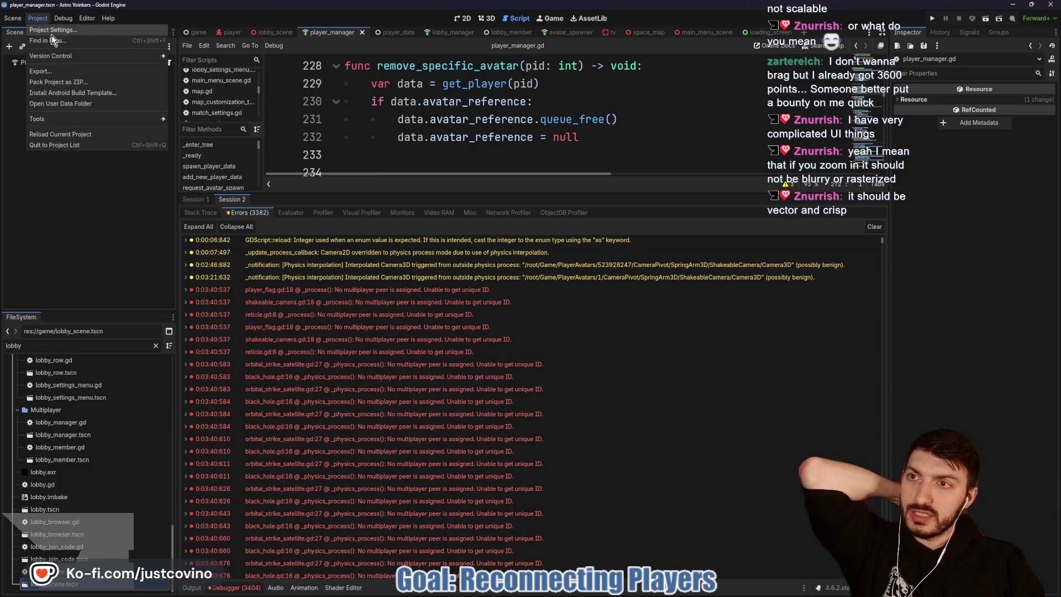
pyautogui.click(51, 34)
pyautogui.click(326, 74)
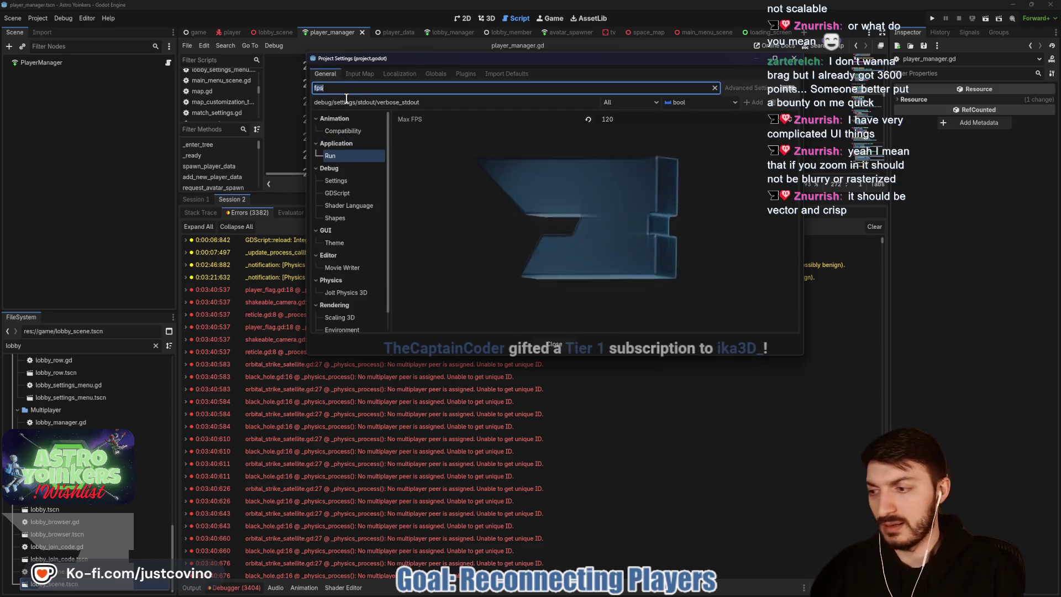
pyautogui.press('BackSpace')
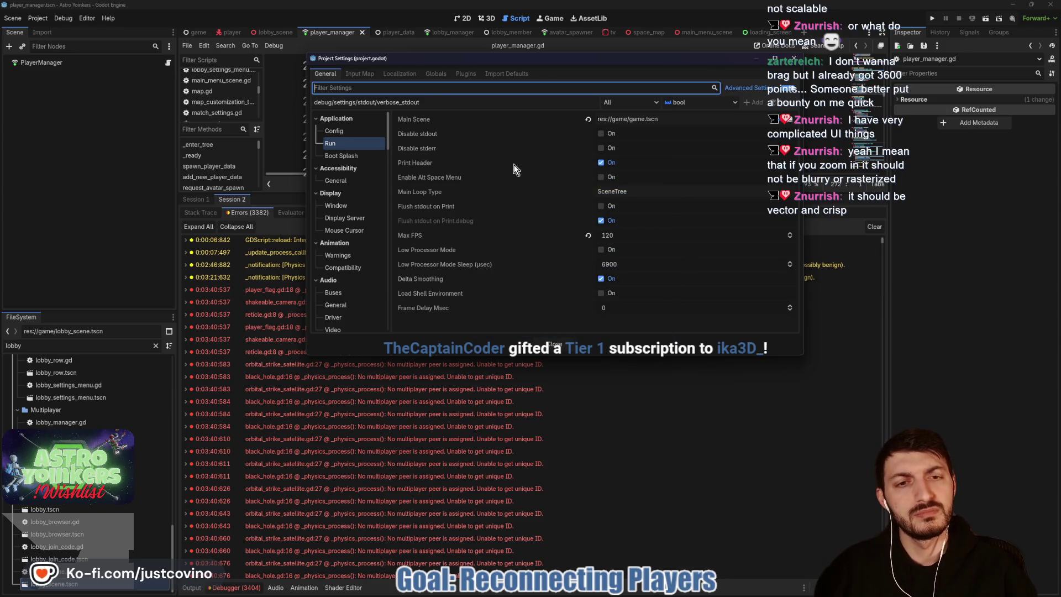
pyautogui.click(352, 203)
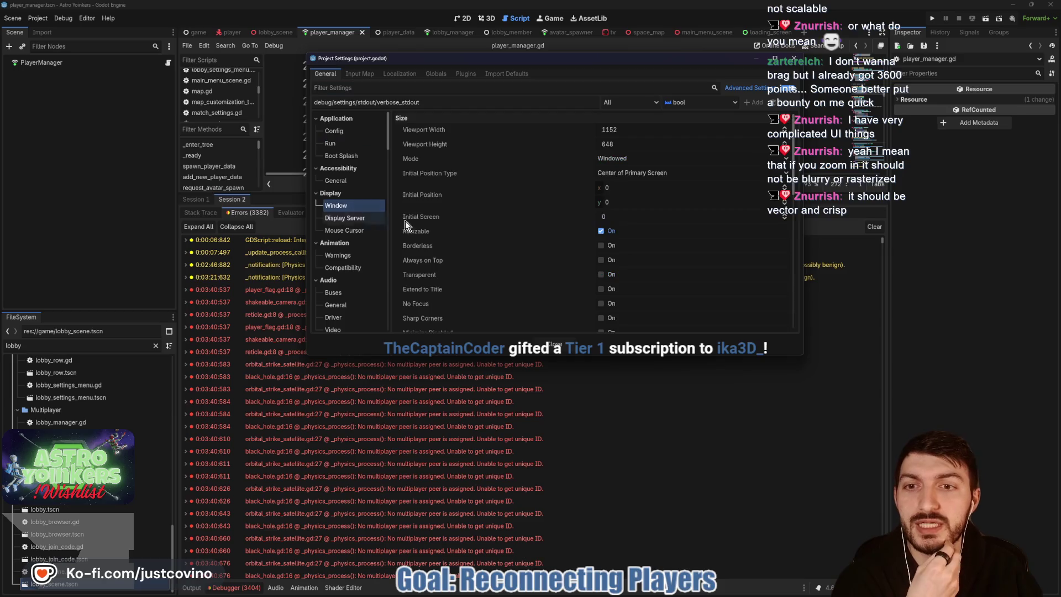
pyautogui.scroll(-5, 515, 229)
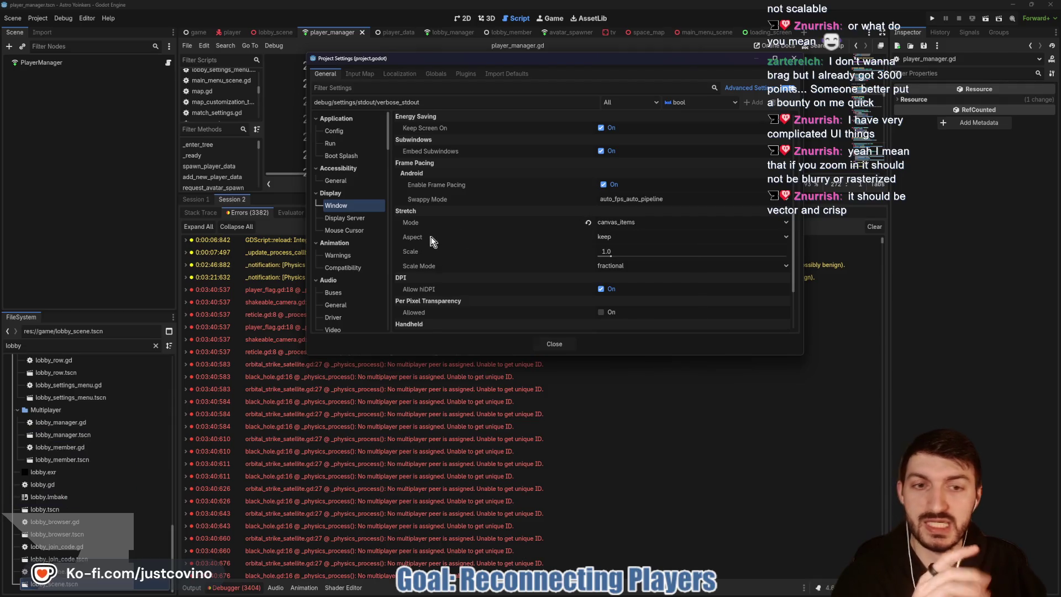
pyautogui.moveTo(430, 237)
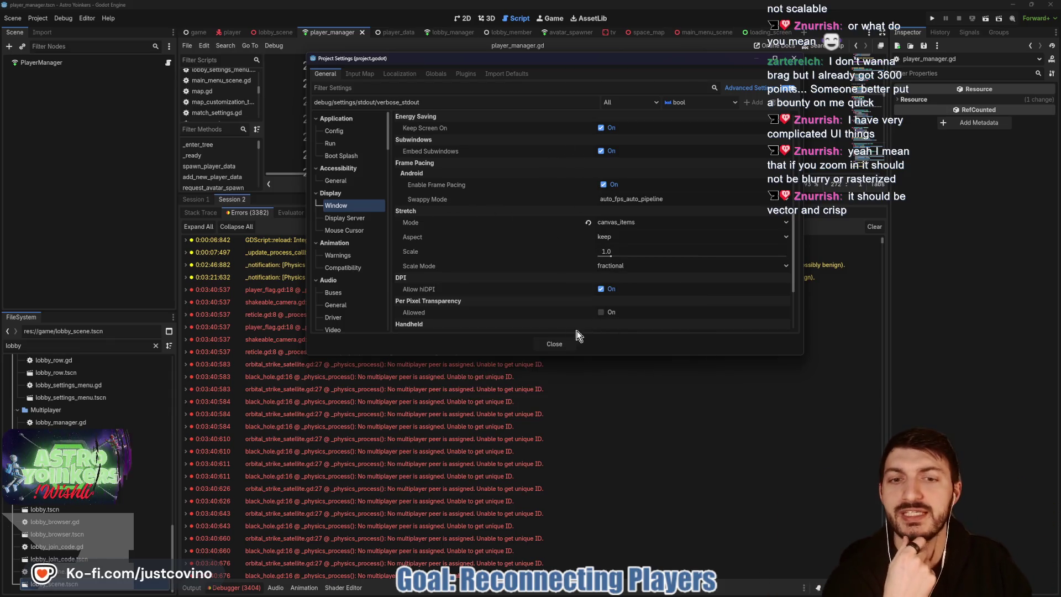
pyautogui.click(552, 347)
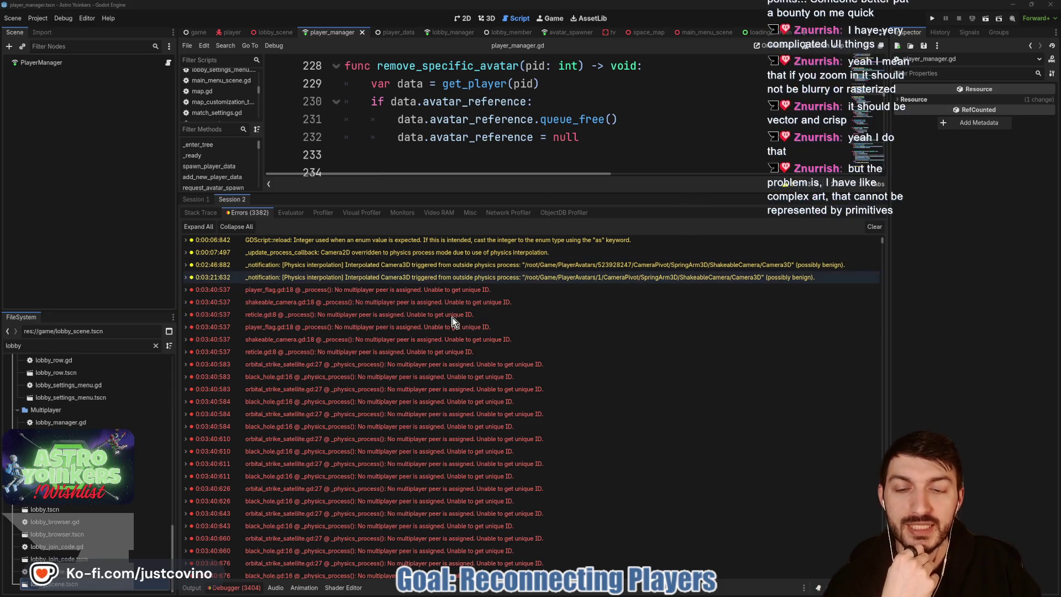
# Step: Enlarge the player_manager.gd code area by dragging the debugger splitters down
pyautogui.moveTo(454, 324)
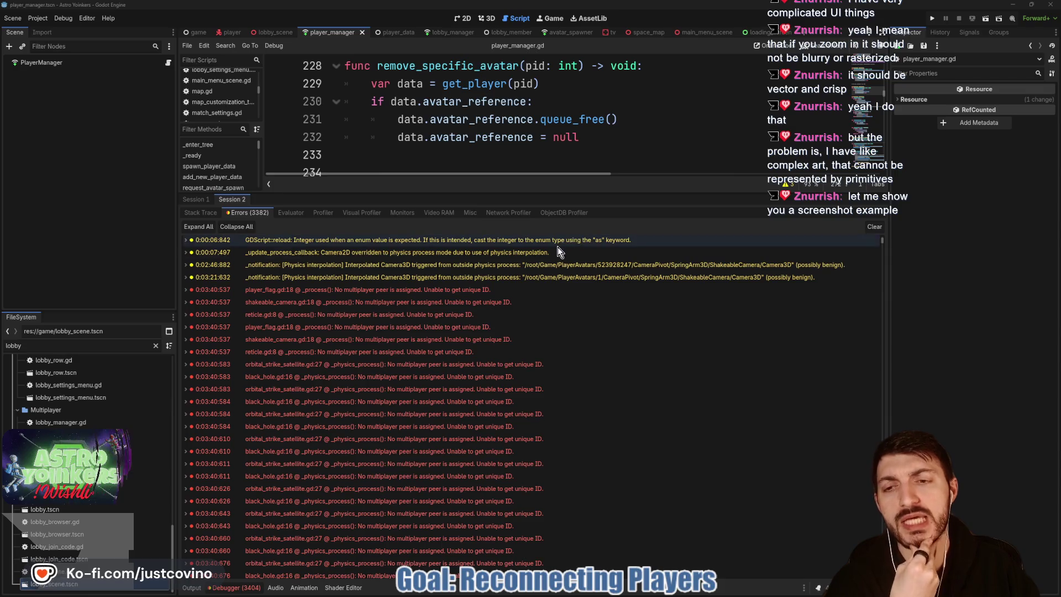
pyautogui.moveTo(393, 327)
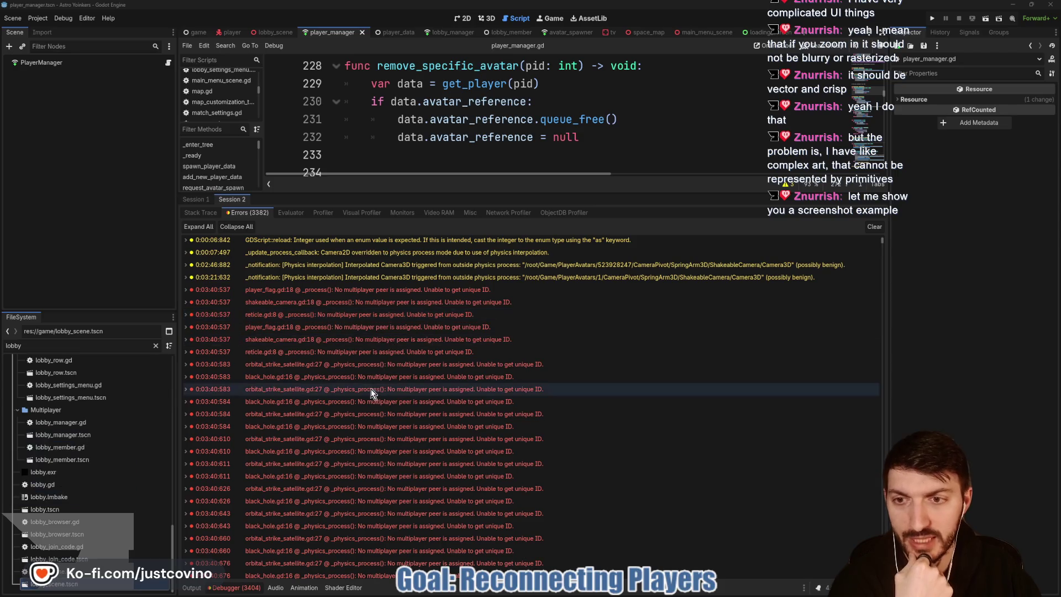
pyautogui.scroll(-2, 357, 347)
pyautogui.scroll(-5, 357, 346)
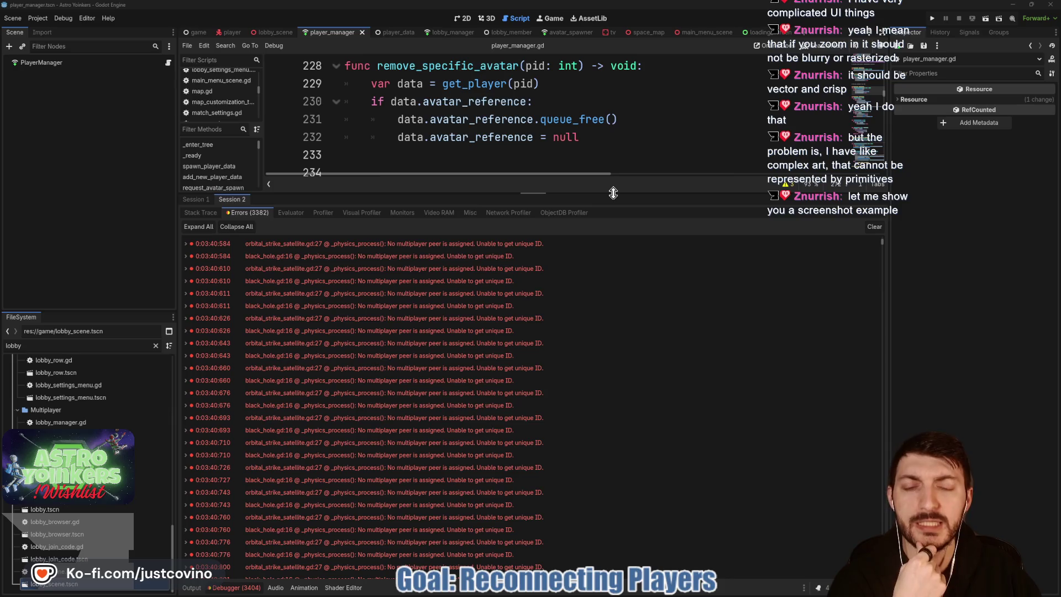
pyautogui.moveTo(613, 192); pyautogui.dragTo(613, 413)
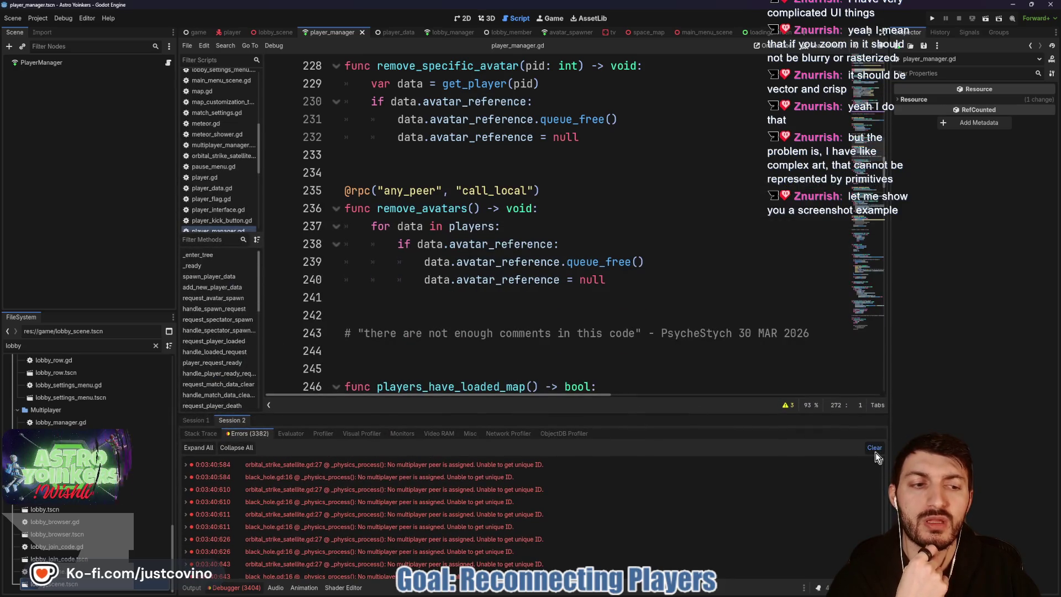
pyautogui.moveTo(447, 420); pyautogui.dragTo(446, 468)
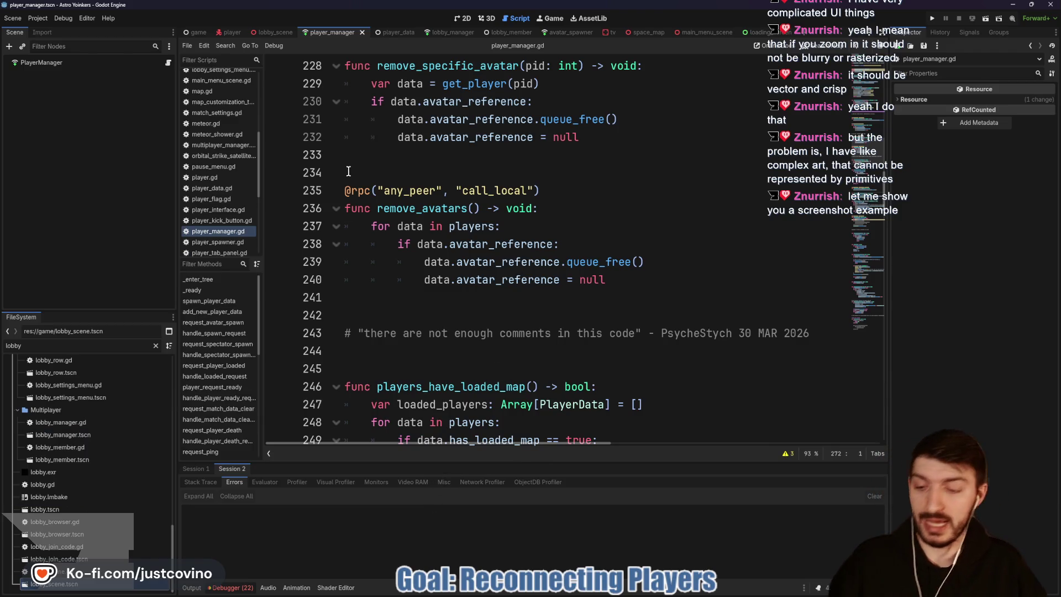
# Step: Annotate the script with notes labelled Connections, Player Data and Players/Avatars
pyautogui.click(256, 89)
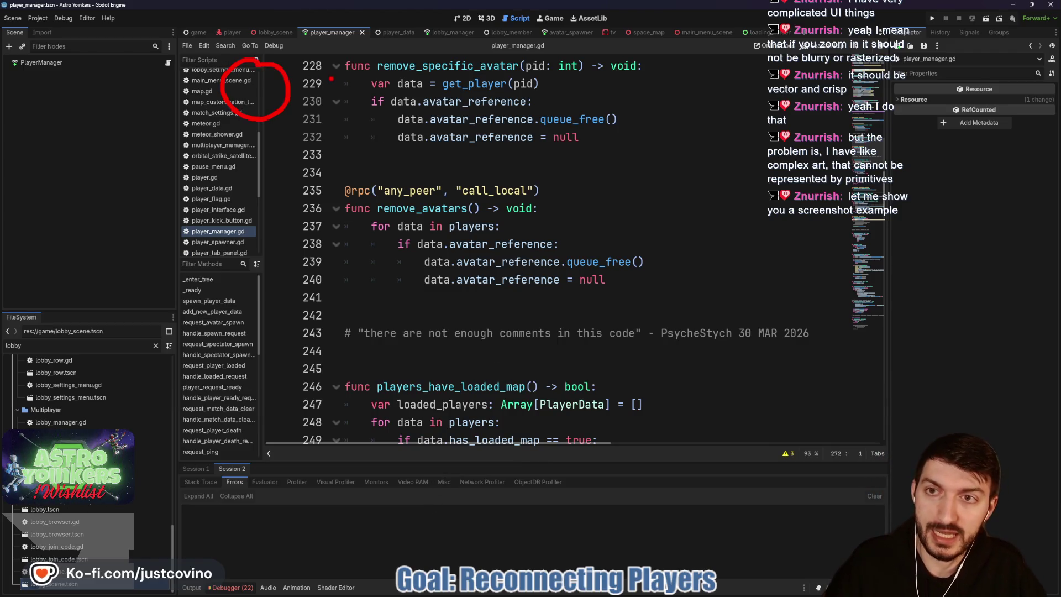
pyautogui.moveTo(349, 108); pyautogui.dragTo(390, 71)
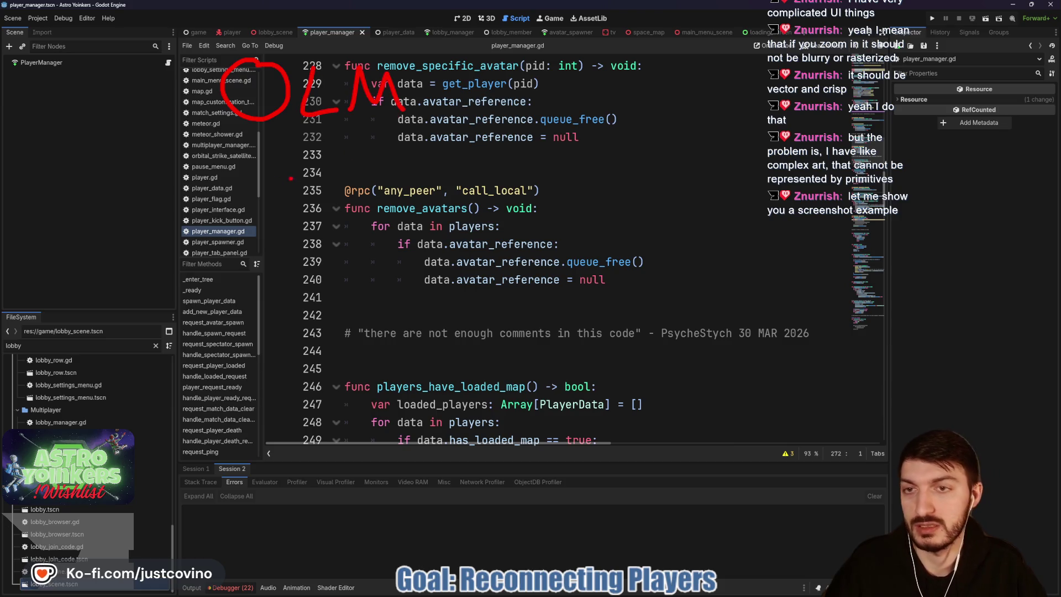
pyautogui.moveTo(252, 187)
pyautogui.mouseDown()
pyautogui.moveTo(220, 264)
pyautogui.moveTo(251, 194)
pyautogui.mouseUp()
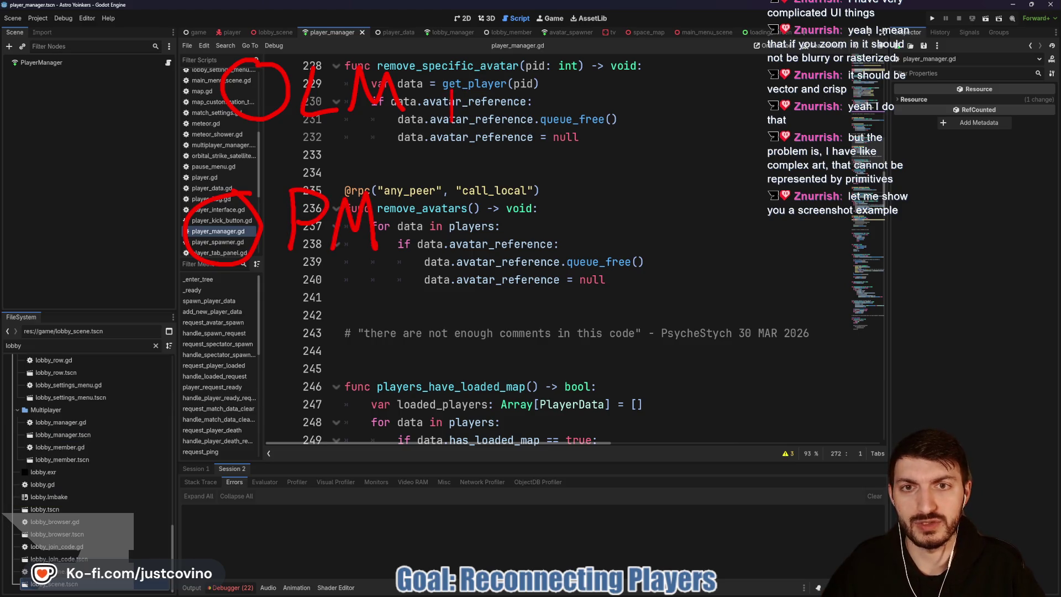
pyautogui.moveTo(468, 77); pyautogui.dragTo(551, 105)
pyautogui.write('Connections')
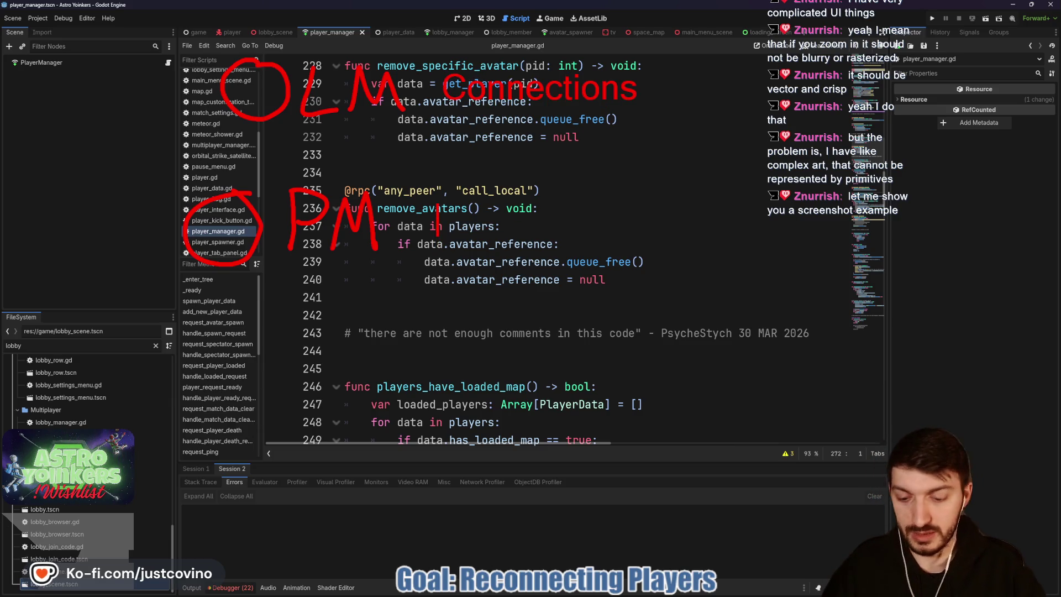
pyautogui.write('Player Data')
pyautogui.moveTo(221, 359); pyautogui.dragTo(280, 393)
pyautogui.moveTo(301, 432); pyautogui.dragTo(348, 420)
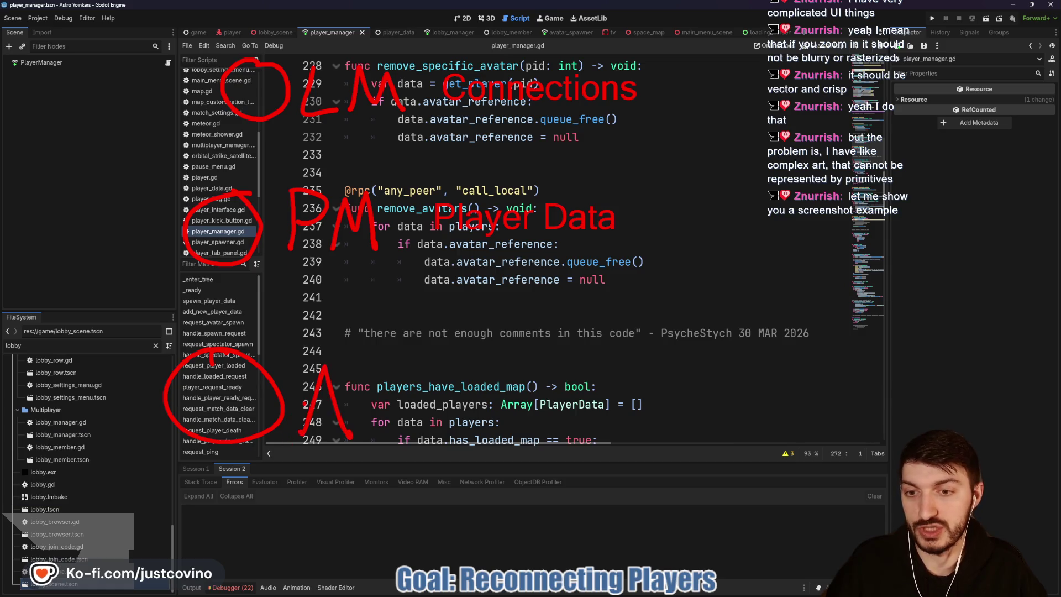
pyautogui.moveTo(423, 391); pyautogui.dragTo(423, 447)
pyautogui.hotkey('ctrl', 'z')
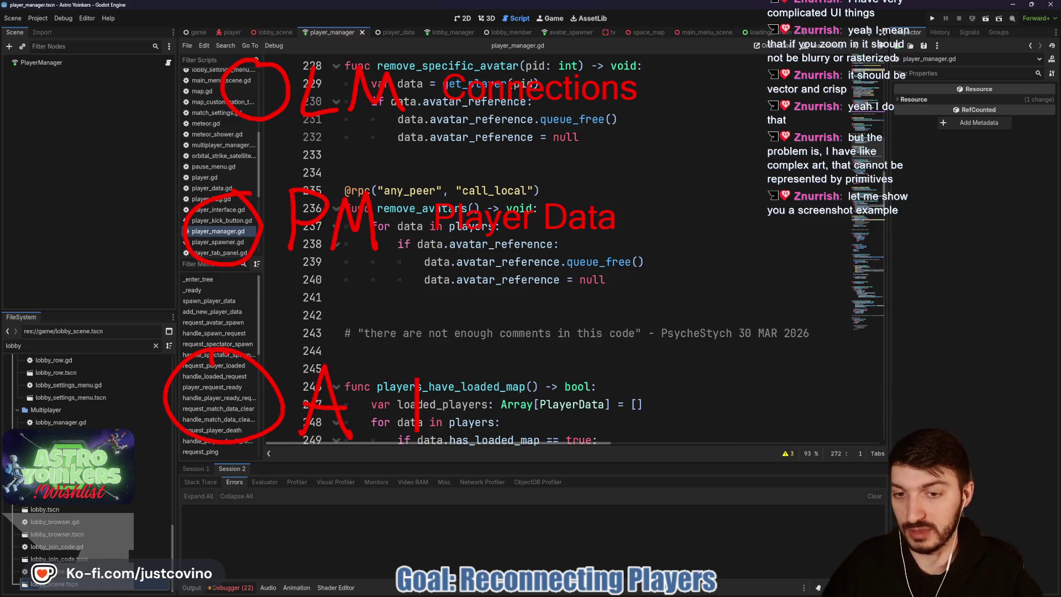
pyautogui.write('Players/Avatar')
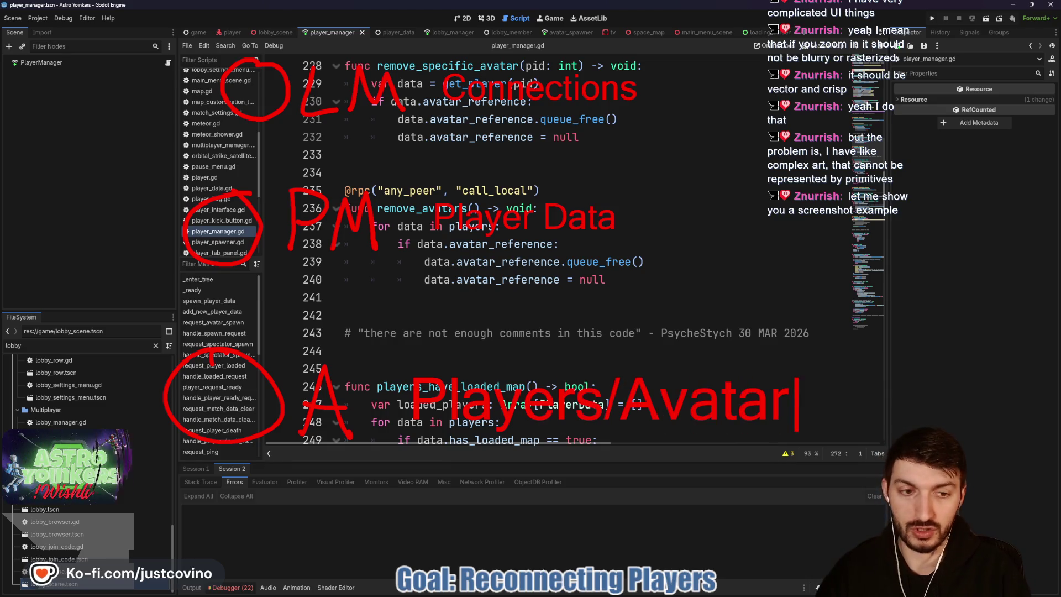
pyautogui.write('s')
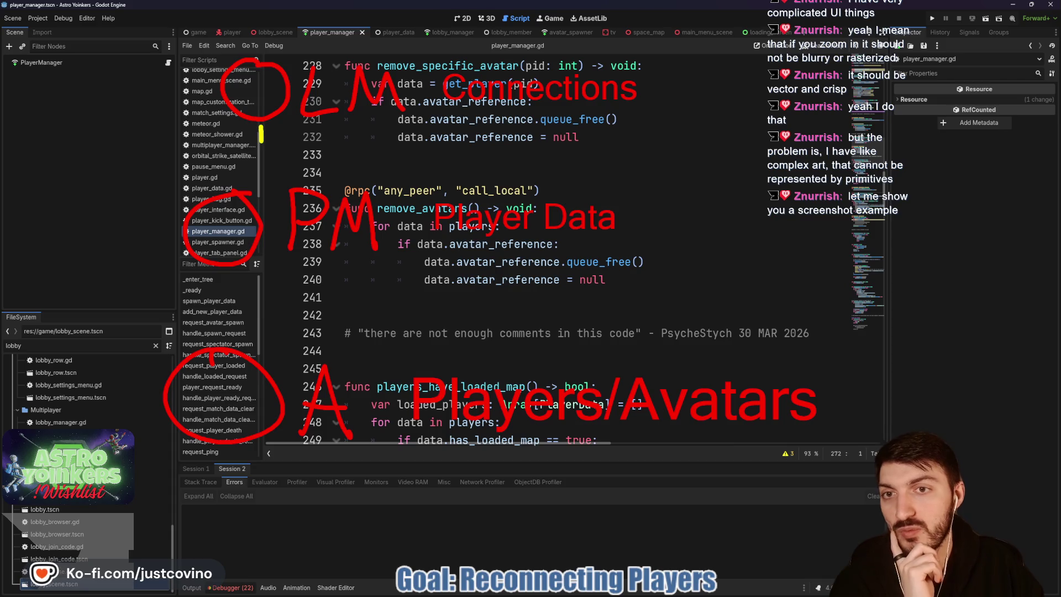
# Step: Sketch yellow branches off Connections and Player Data, scribble out Connections, and switch to pink
pyautogui.moveTo(301, 134); pyautogui.dragTo(286, 157)
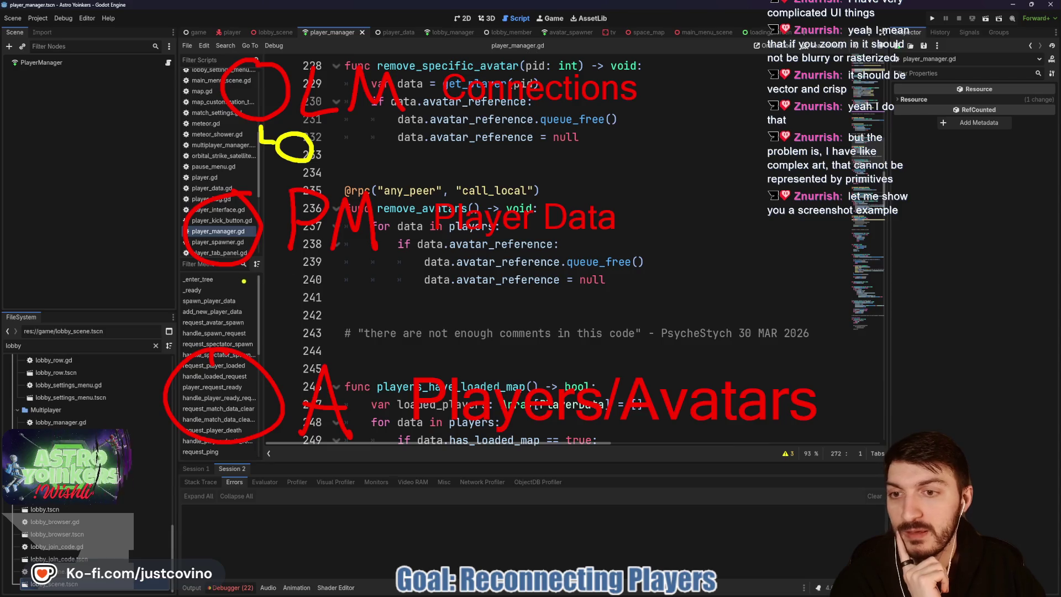
pyautogui.moveTo(298, 278); pyautogui.dragTo(301, 304)
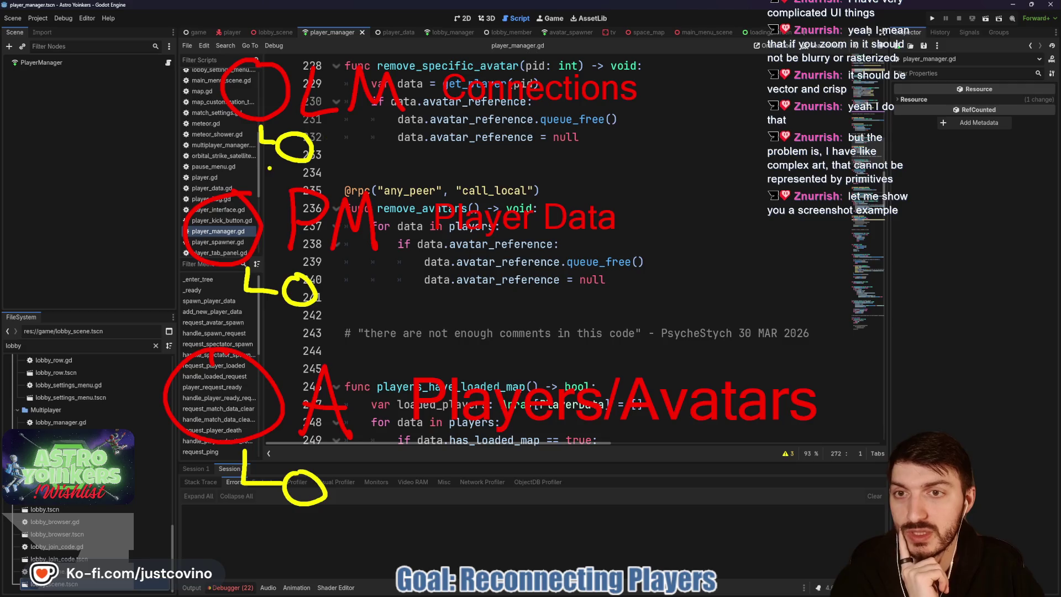
pyautogui.moveTo(281, 135); pyautogui.dragTo(326, 172)
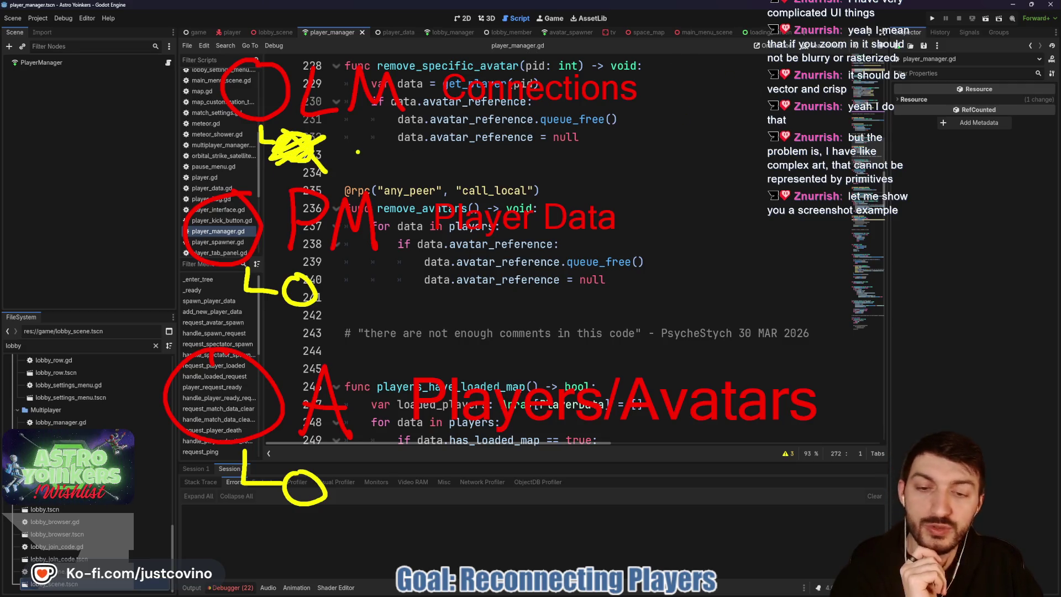
pyautogui.press('p')
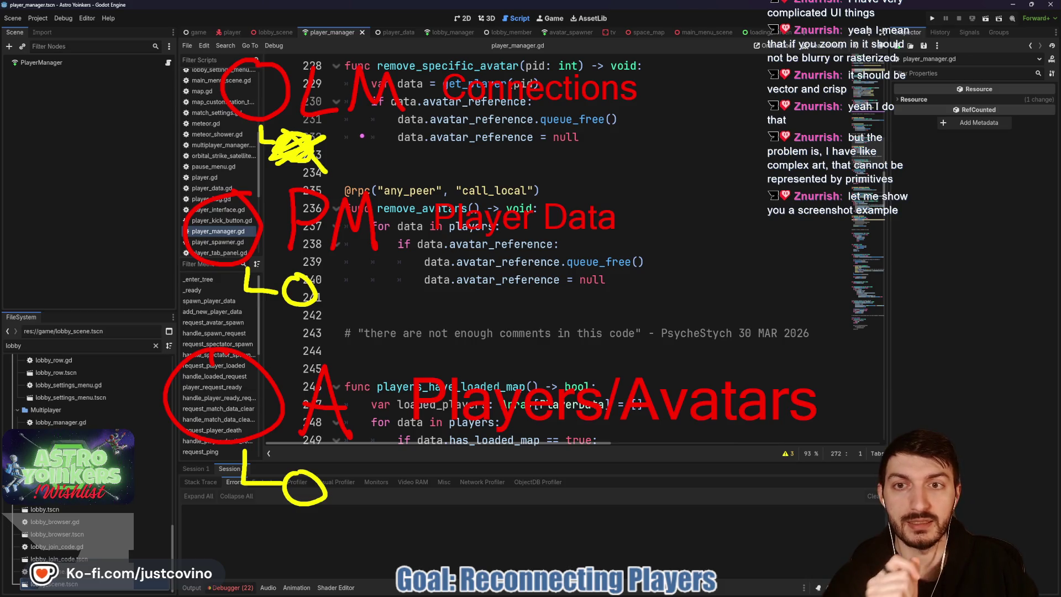
# Step: Circle beside the Connections branch, label it 'steam id', and link it down to Player Data
pyautogui.moveTo(334, 142)
pyautogui.mouseDown()
pyautogui.moveTo(381, 133)
pyautogui.moveTo(363, 128)
pyautogui.mouseUp()
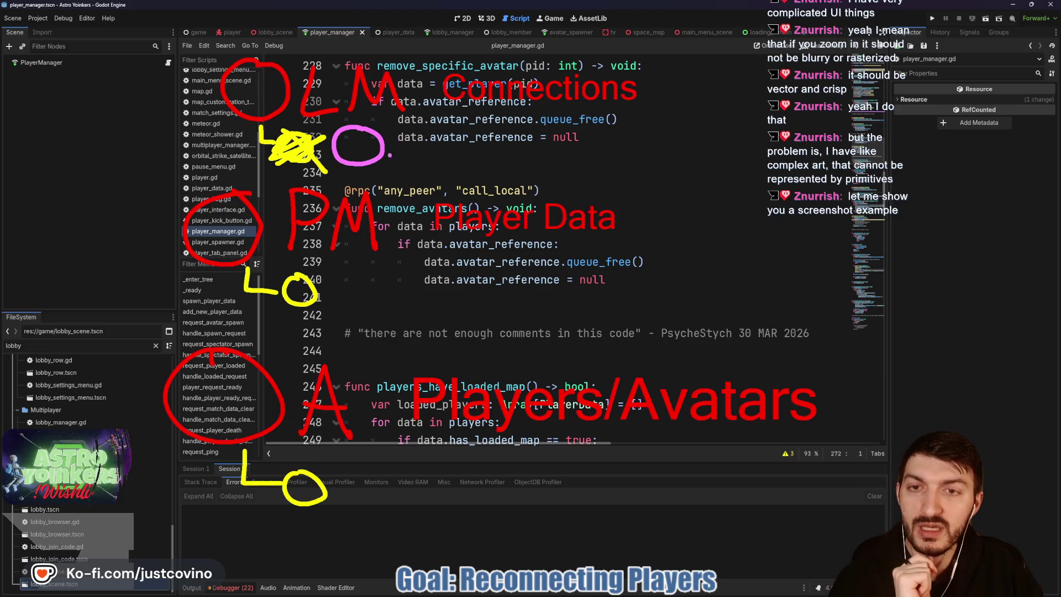
pyautogui.moveTo(410, 142); pyautogui.dragTo(409, 188)
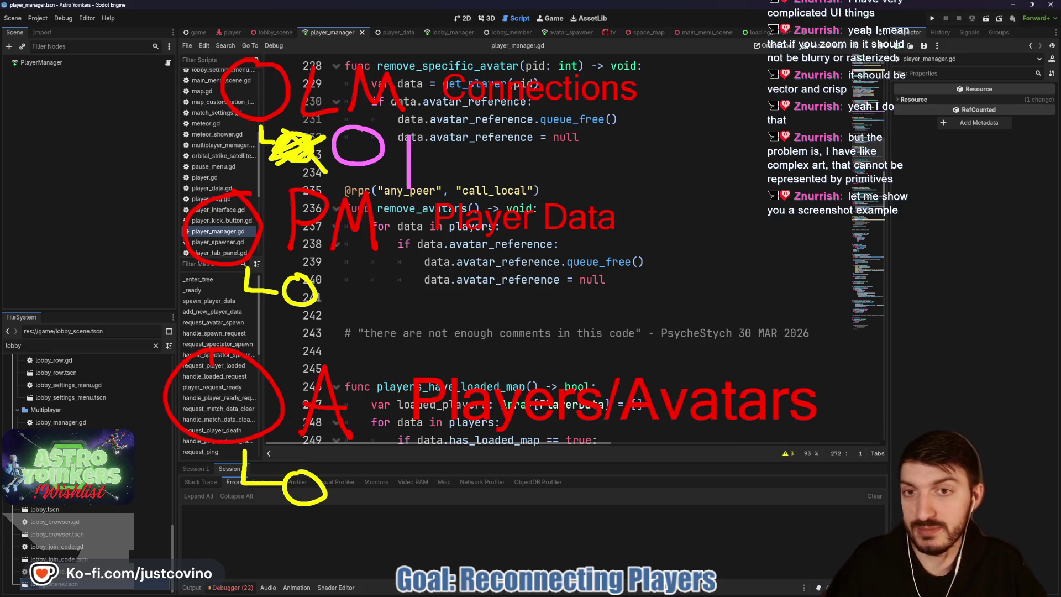
pyautogui.write('steam id')
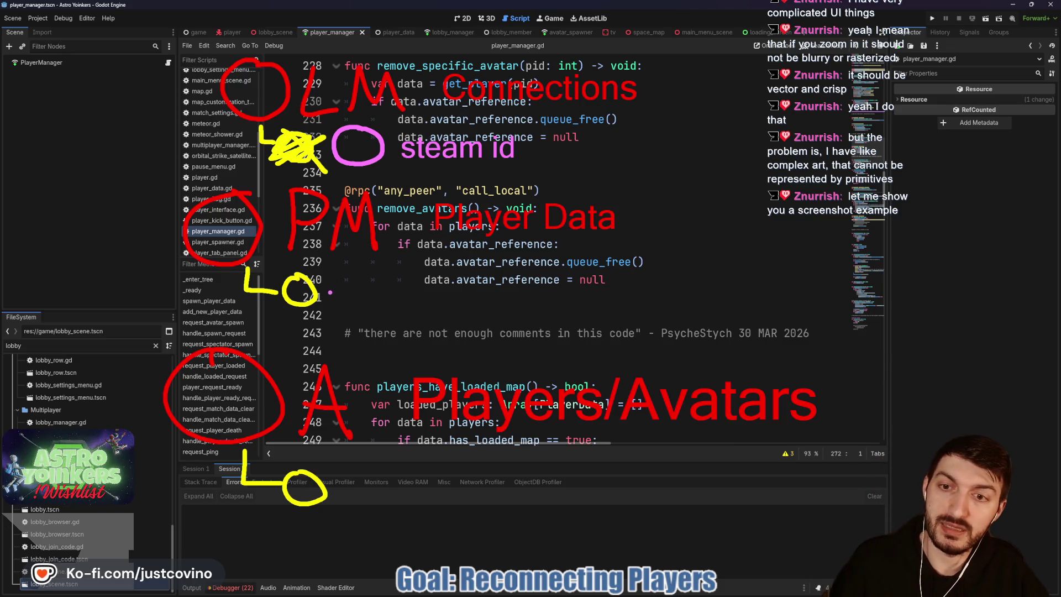
pyautogui.moveTo(329, 292); pyautogui.dragTo(453, 289)
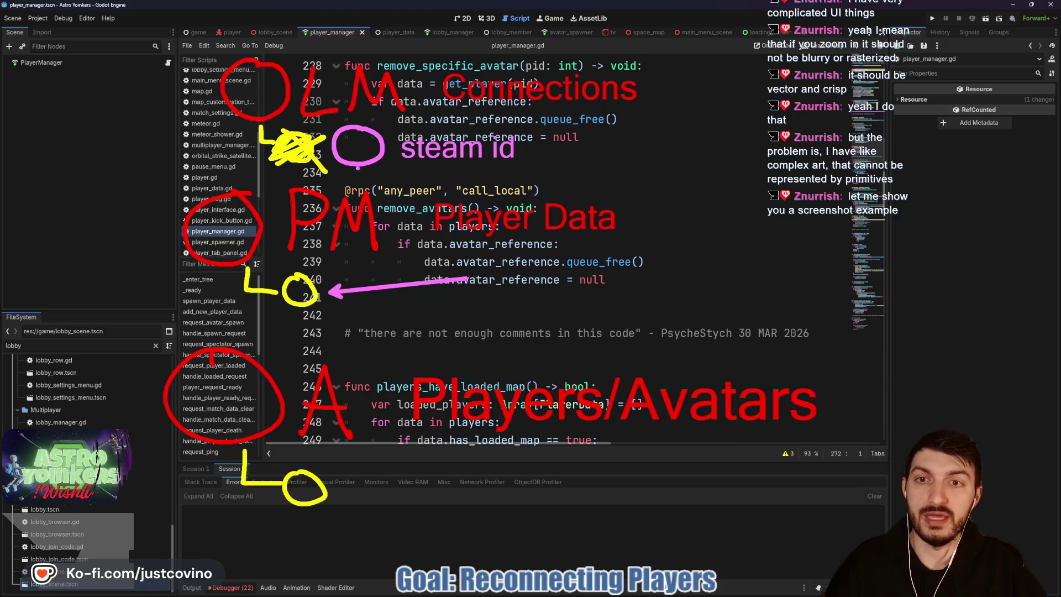
pyautogui.moveTo(362, 161); pyautogui.dragTo(380, 246)
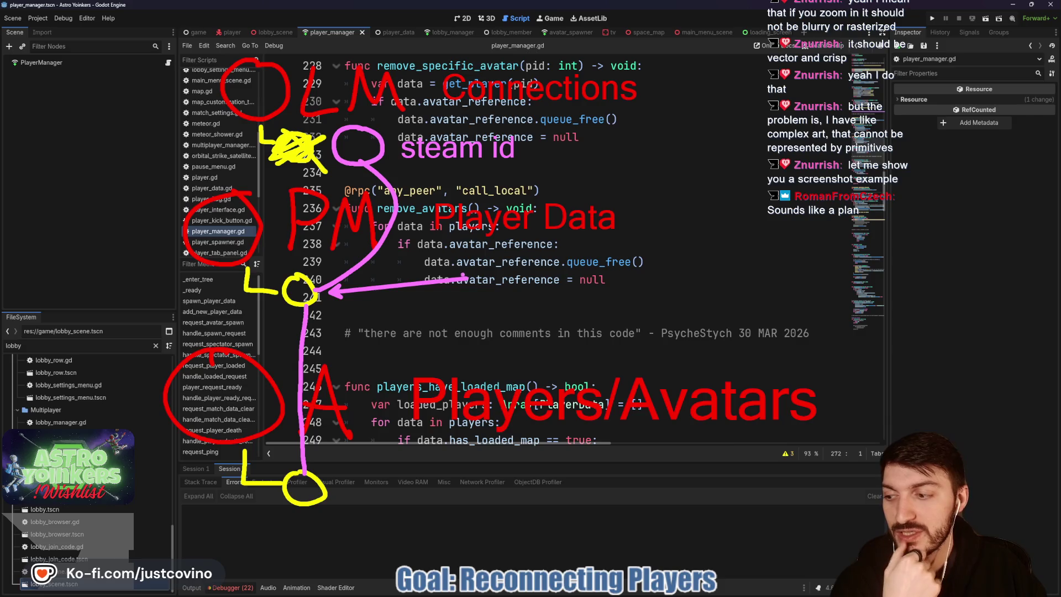
# Step: Outline a pink figure with a crossbar, then clear all the sketches
pyautogui.moveTo(315, 267)
pyautogui.mouseDown()
pyautogui.moveTo(238, 482)
pyautogui.moveTo(375, 521)
pyautogui.mouseUp()
pyautogui.moveTo(307, 269); pyautogui.dragTo(363, 450)
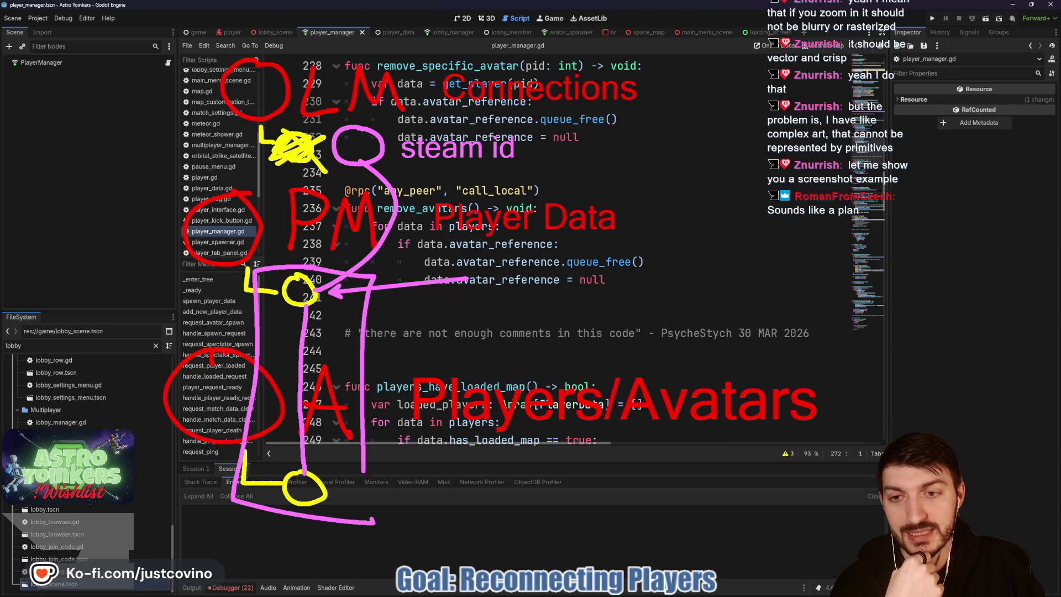
pyautogui.moveTo(405, 244); pyautogui.dragTo(625, 243)
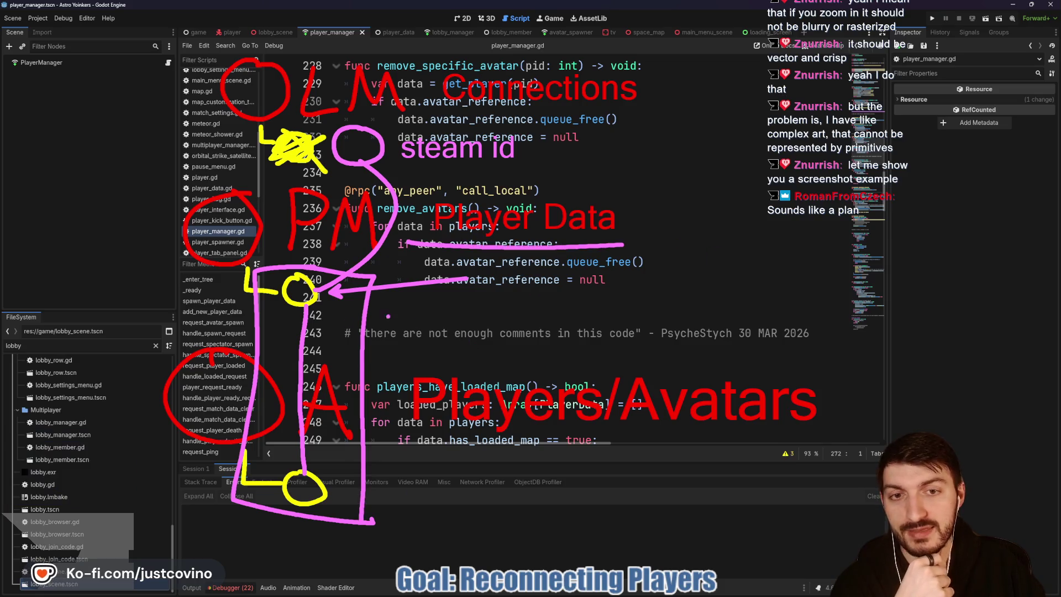
pyautogui.press('Escape')
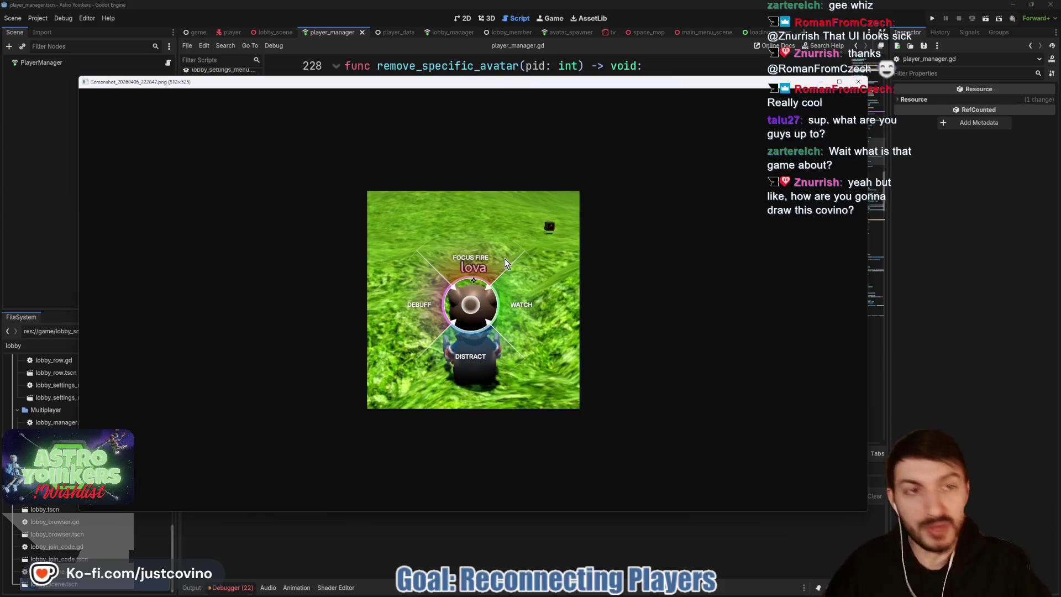
# Step: Close the radial menu screenshot to return to player_manager.gd
pyautogui.press('Escape')
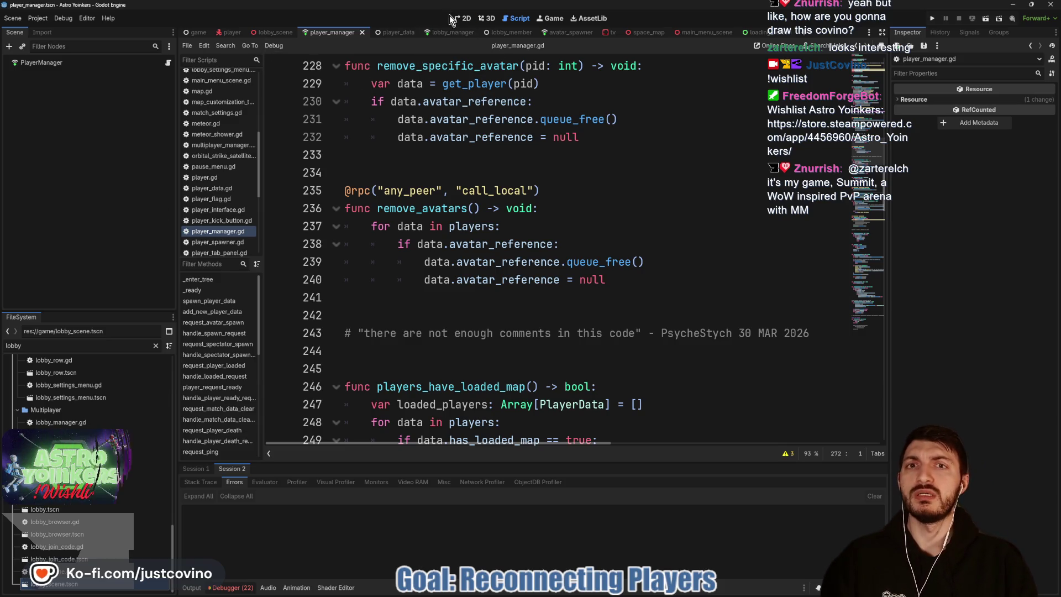
# Step: Switch to the player scene tab to show it in the 2D editor
pyautogui.click(232, 32)
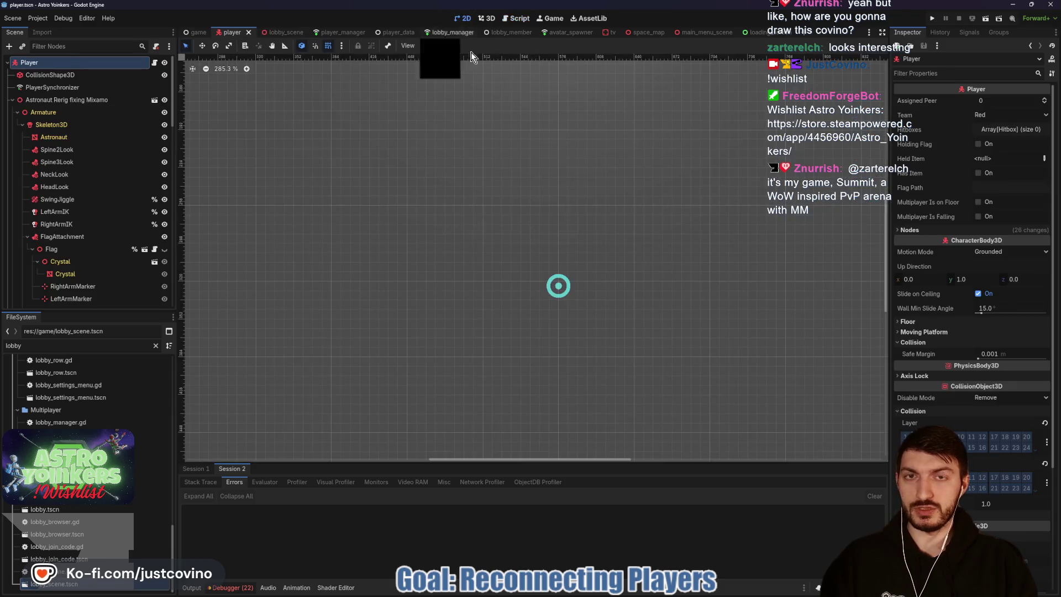
# Step: Zoom out the 2D view and sketch a circled four-wedge radial menu
pyautogui.scroll(-6, 560, 260)
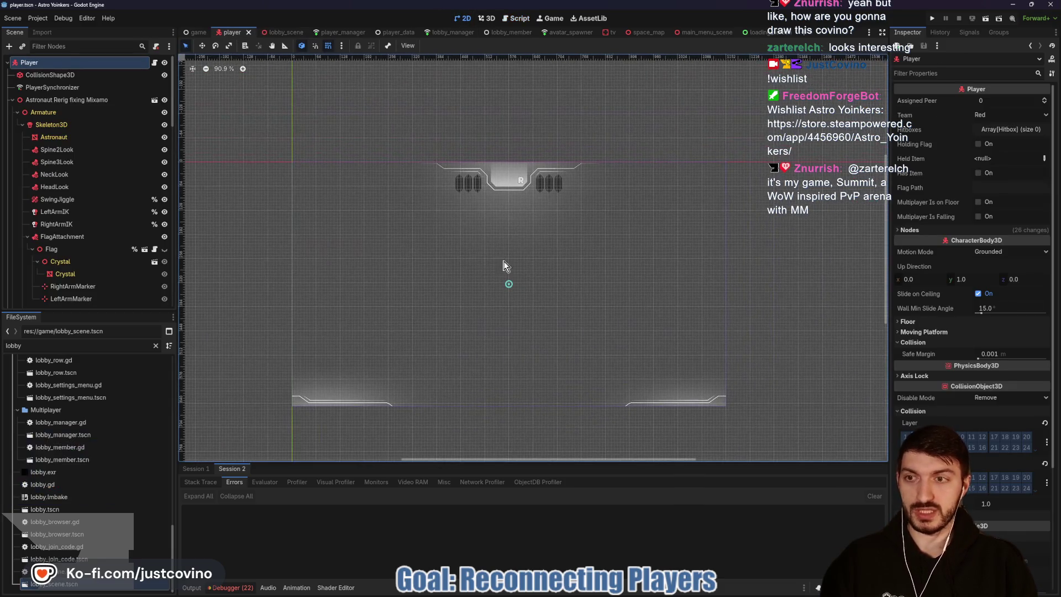
pyautogui.scroll(-6, 97, 248)
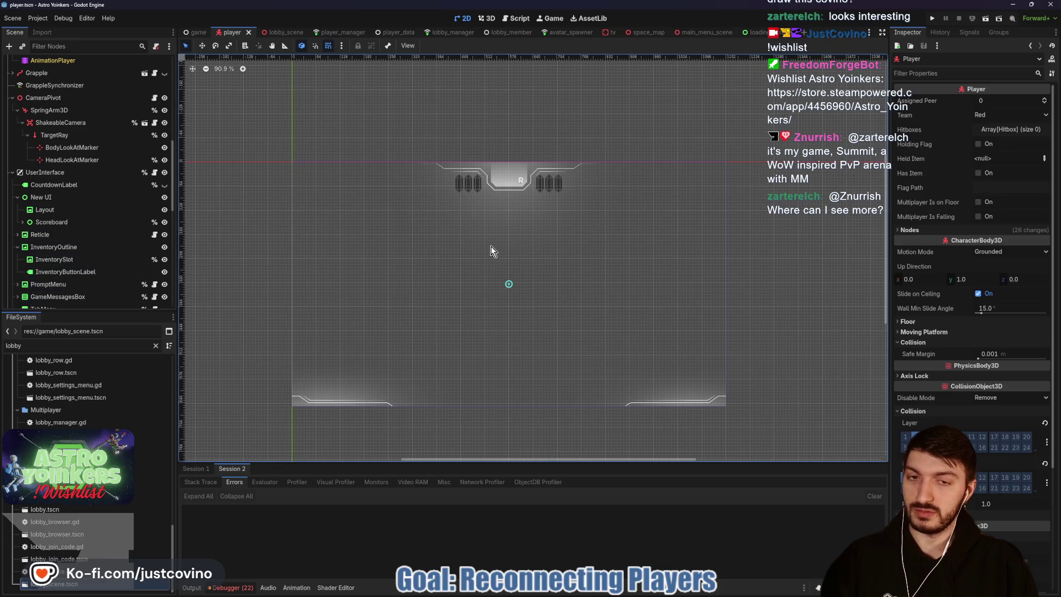
pyautogui.moveTo(499, 258)
pyautogui.mouseDown()
pyautogui.moveTo(516, 280)
pyautogui.moveTo(484, 243)
pyautogui.mouseUp()
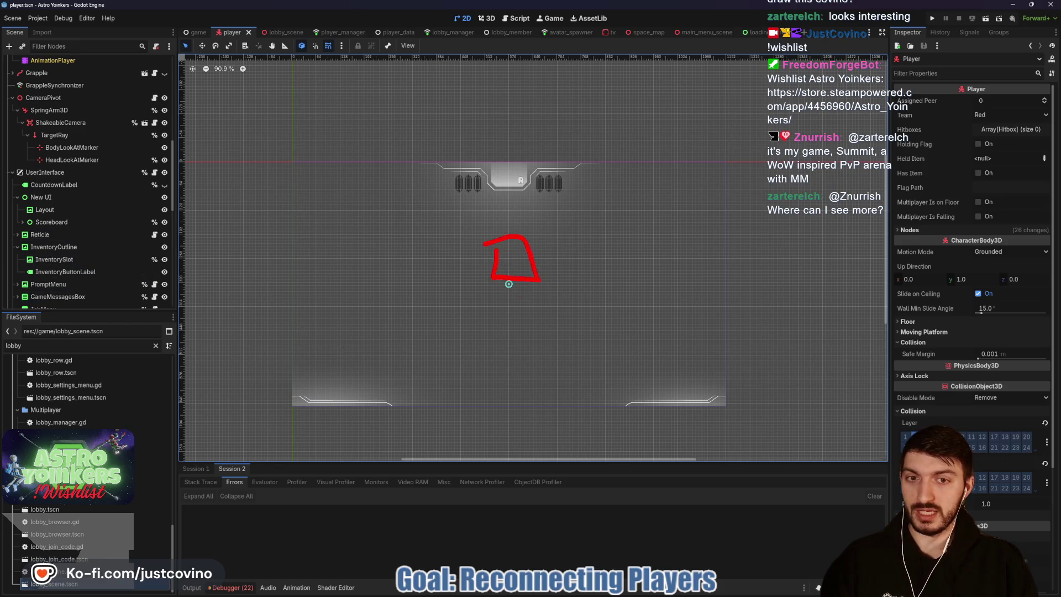
pyautogui.moveTo(500, 318); pyautogui.dragTo(485, 347)
pyautogui.moveTo(540, 315)
pyautogui.mouseDown()
pyautogui.moveTo(551, 282)
pyautogui.moveTo(541, 315)
pyautogui.mouseUp()
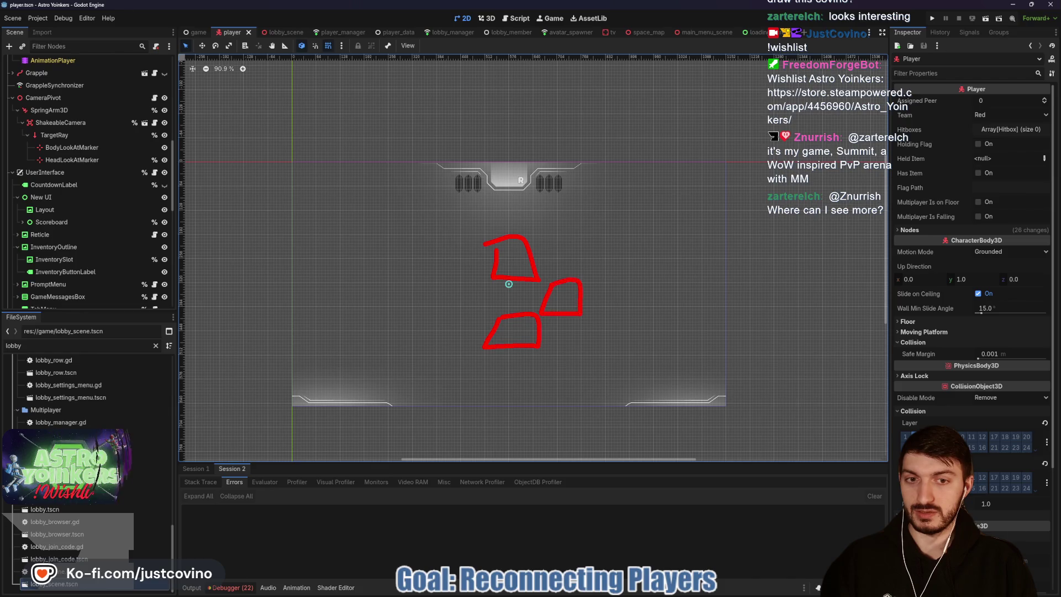
pyautogui.moveTo(519, 211)
pyautogui.mouseDown()
pyautogui.moveTo(429, 246)
pyautogui.moveTo(476, 225)
pyautogui.mouseUp()
# Step: Draw a control node with a child branch, then switch to the player_manager scene
pyautogui.moveTo(337, 131); pyautogui.dragTo(384, 173)
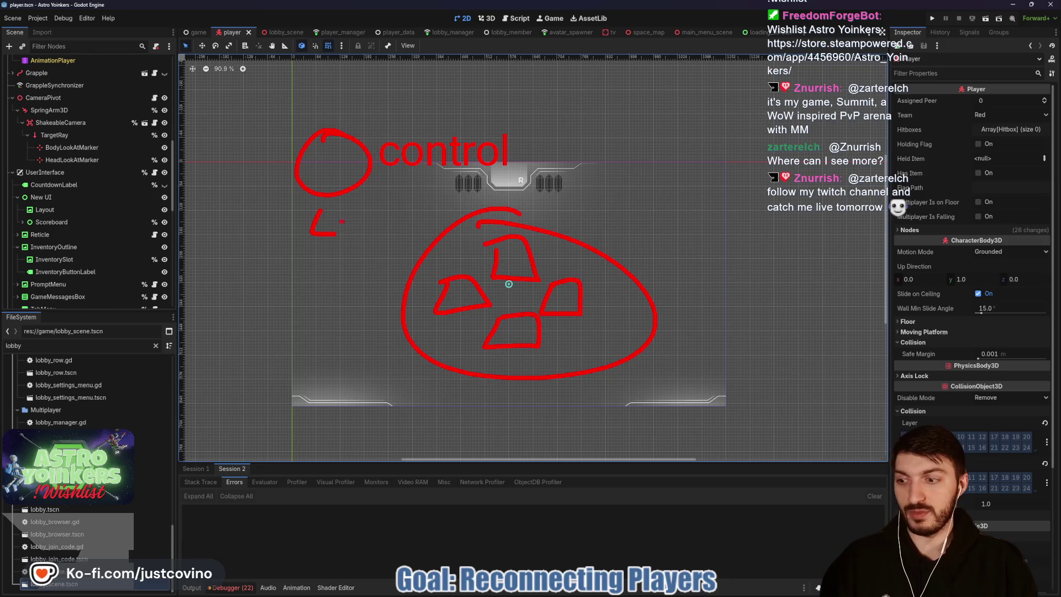
pyautogui.moveTo(340, 232); pyautogui.dragTo(365, 240)
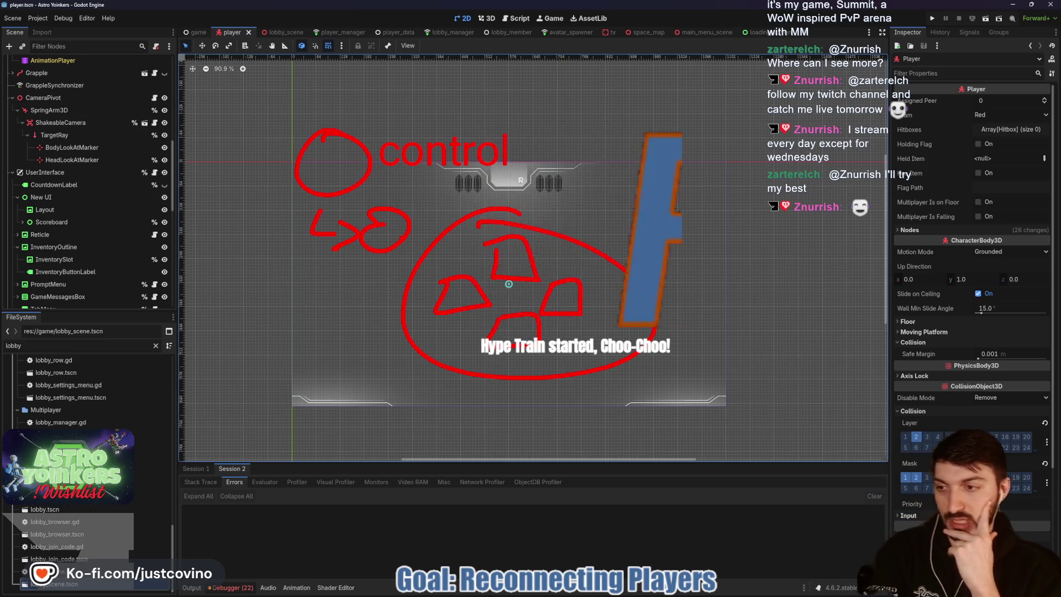
pyautogui.scroll(1, 402, 237)
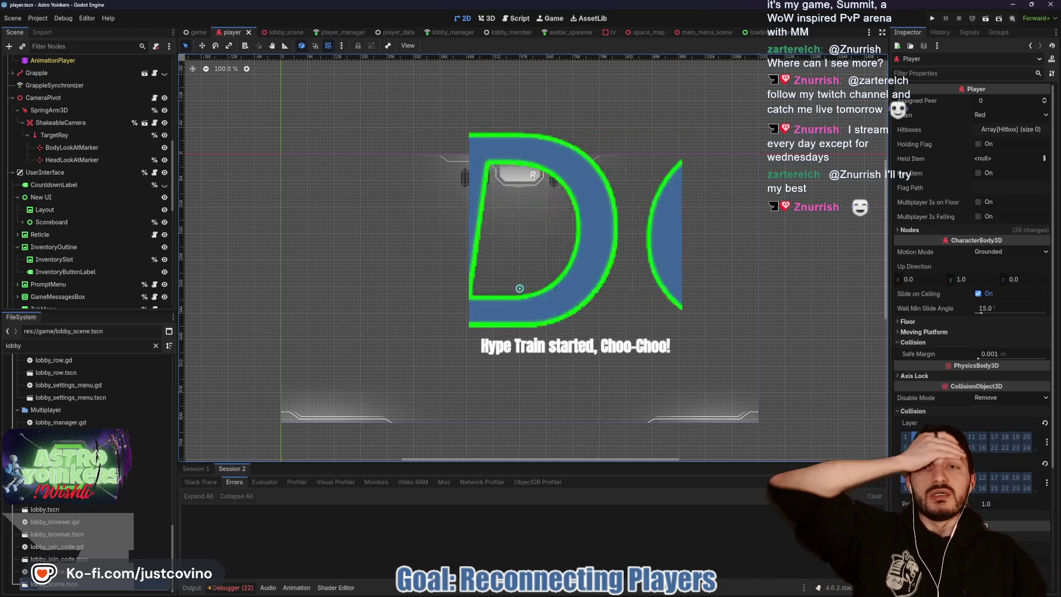
pyautogui.click(332, 32)
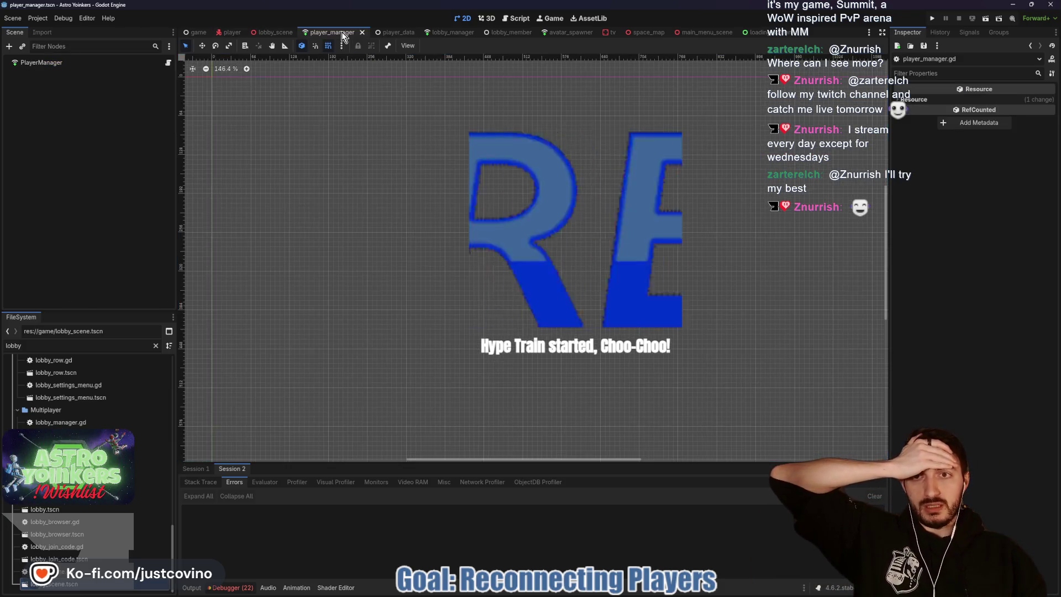
# Step: Select kick_player's commented-out avatar cleanup lines 295–298, then follow remove_member into lobby_manager.gd
pyautogui.click(510, 20)
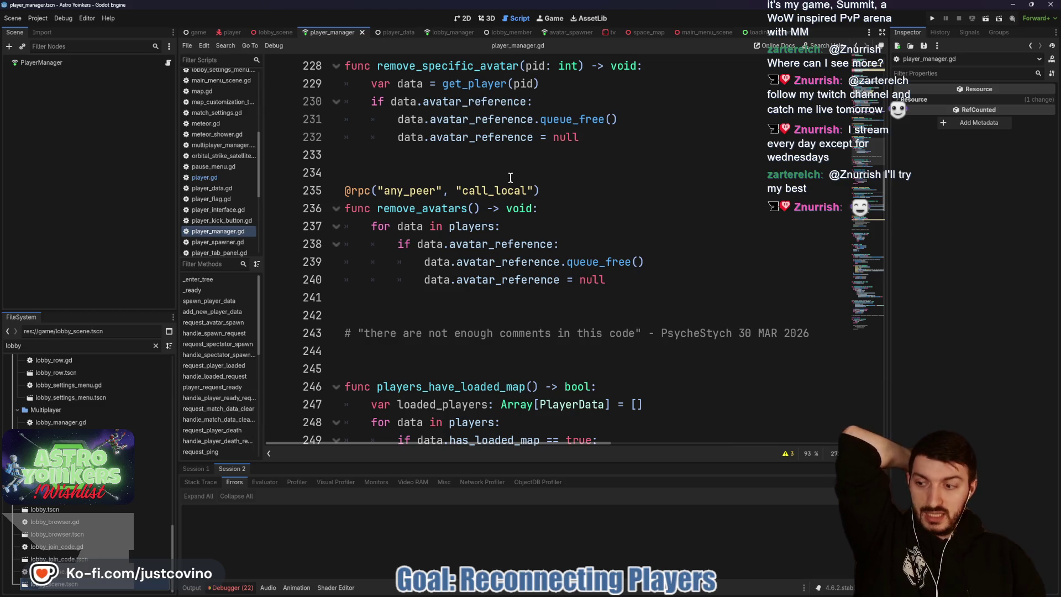
pyautogui.scroll(-5, 512, 186)
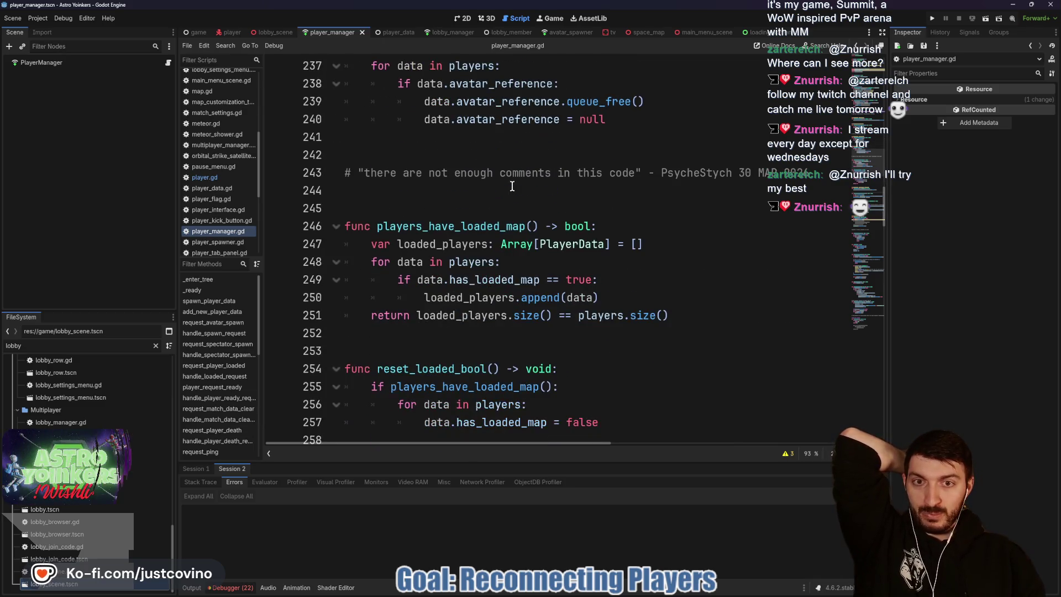
pyautogui.scroll(-6, 513, 185)
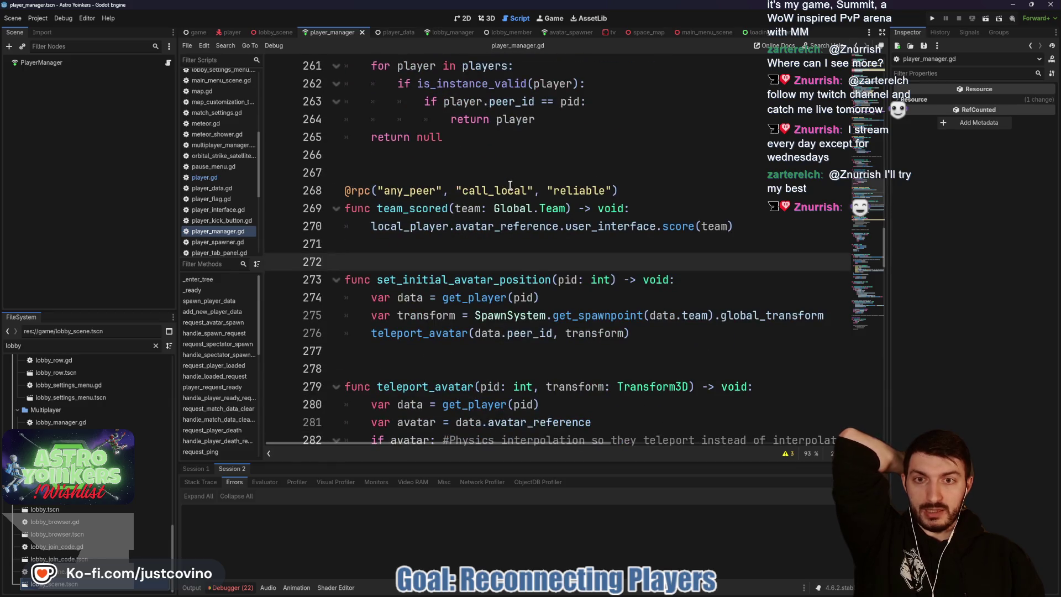
pyautogui.scroll(-8, 509, 185)
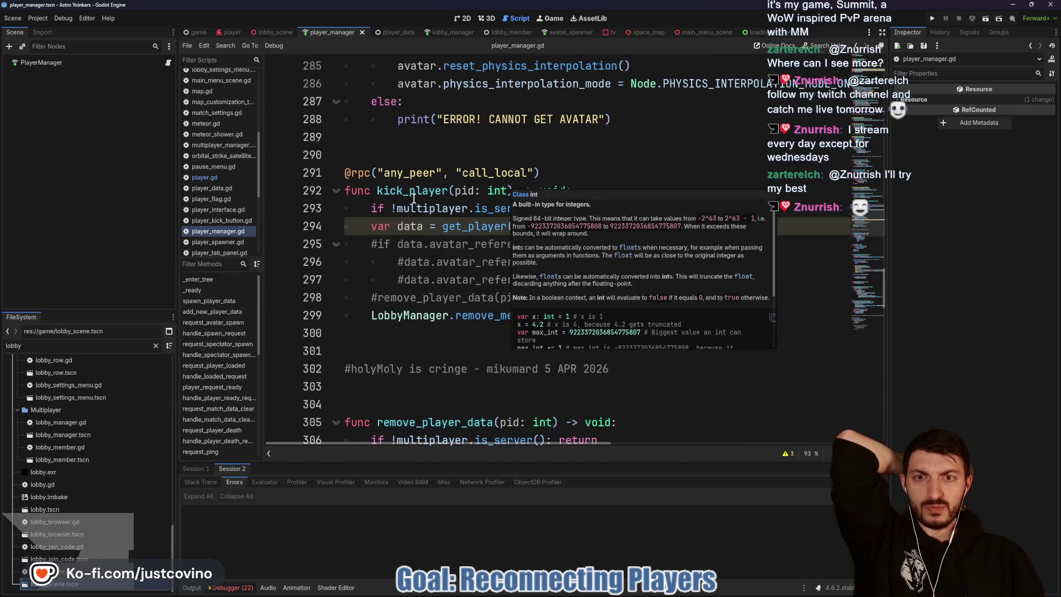
pyautogui.click(413, 196)
pyautogui.moveTo(578, 297); pyautogui.dragTo(558, 243)
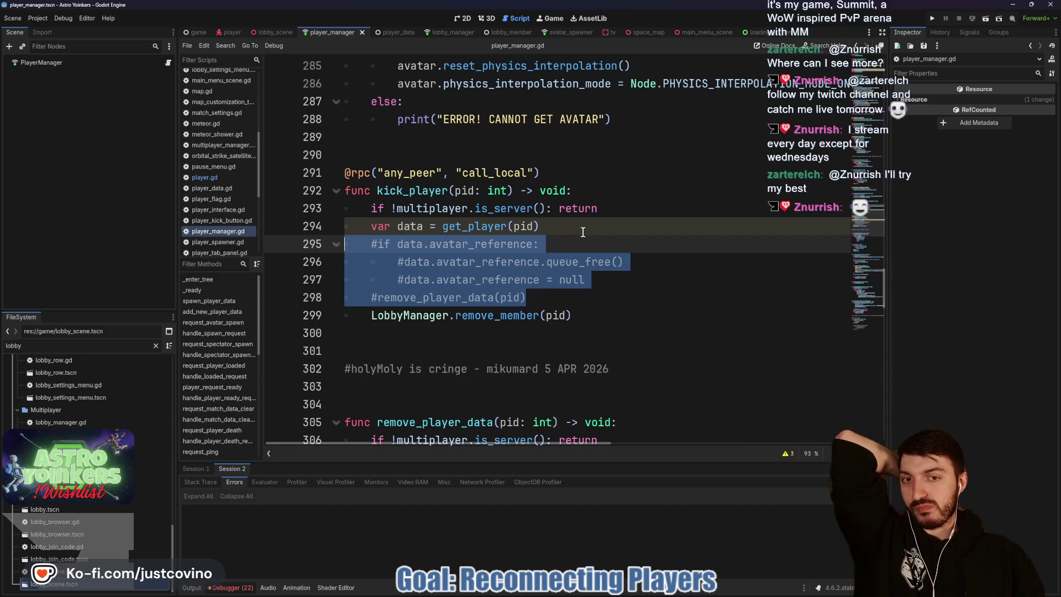
pyautogui.keyDown('ctrl'); pyautogui.click(492, 316); pyautogui.keyUp('ctrl')
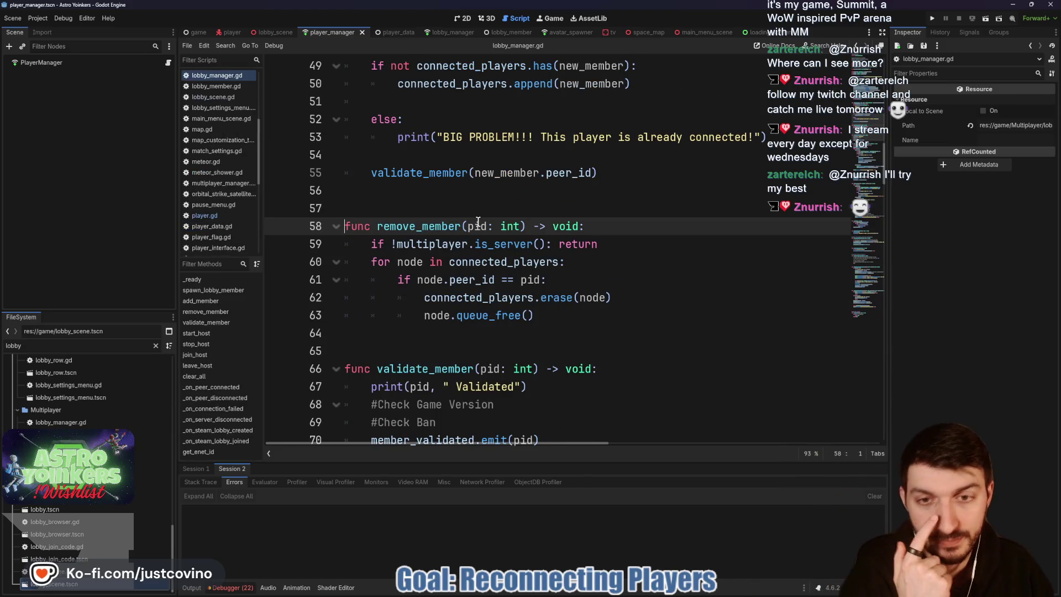
# Step: Inspect remove_member's connected_players and node.queue_free() line, then run Astro Yoinkers as two debug instances
pyautogui.doubleClick(522, 298)
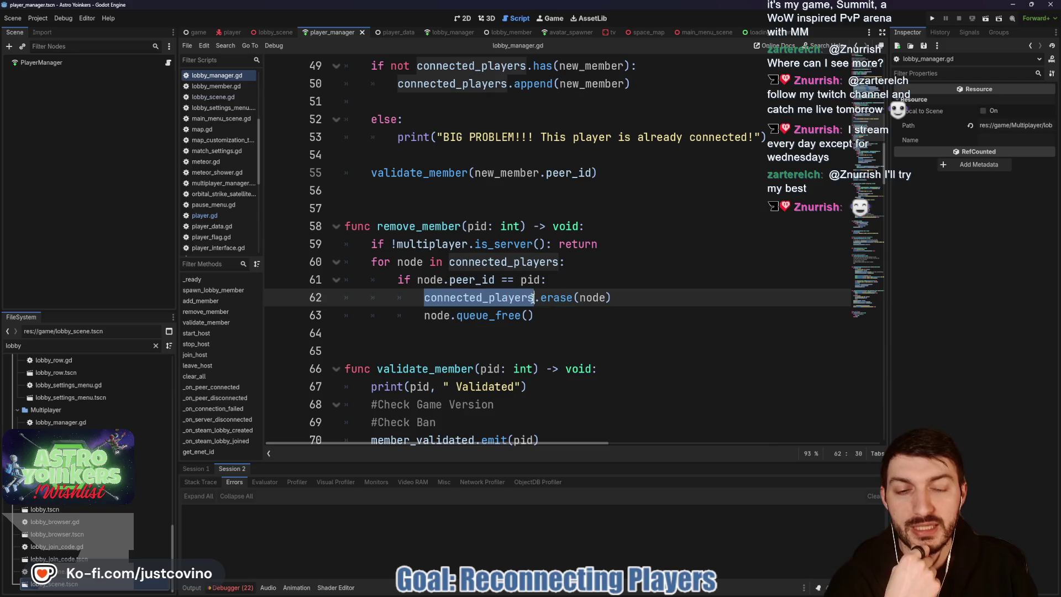
pyautogui.doubleClick(593, 300)
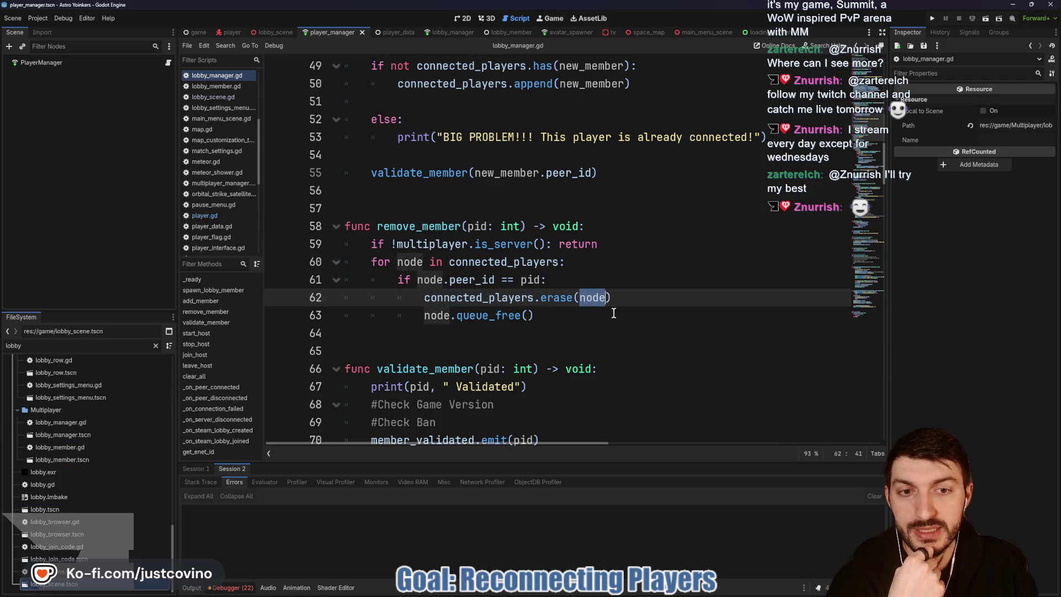
pyautogui.click(520, 315)
pyautogui.moveTo(566, 314); pyautogui.dragTo(372, 324)
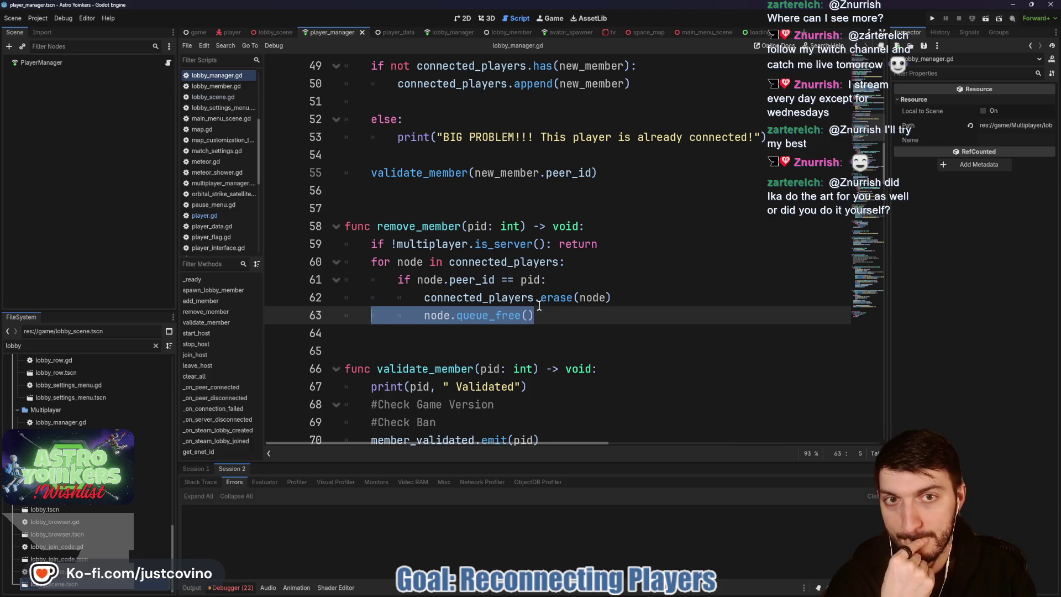
pyautogui.scroll(-4, 536, 276)
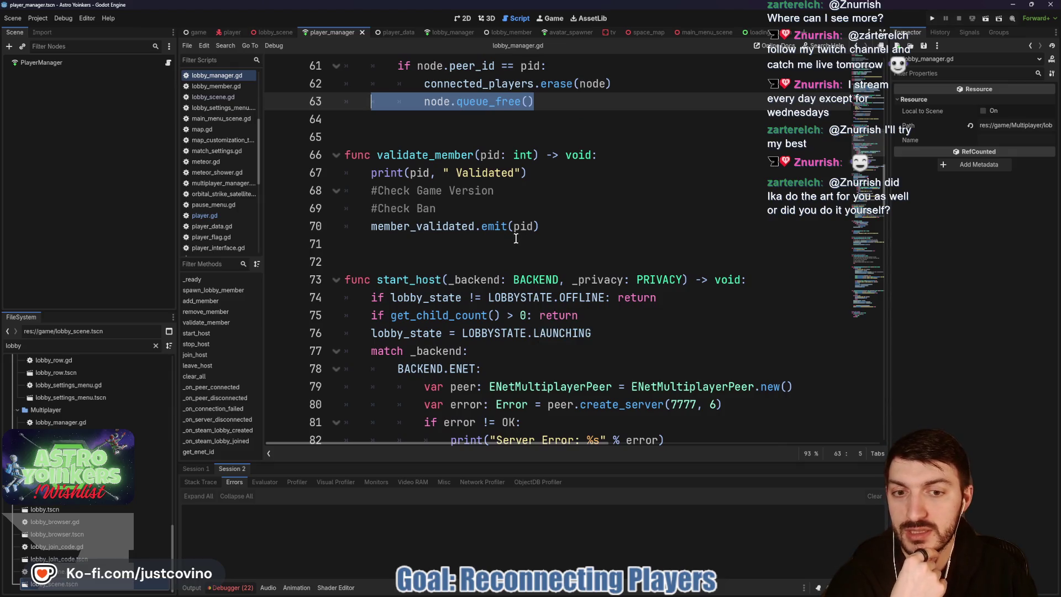
pyautogui.click(931, 21)
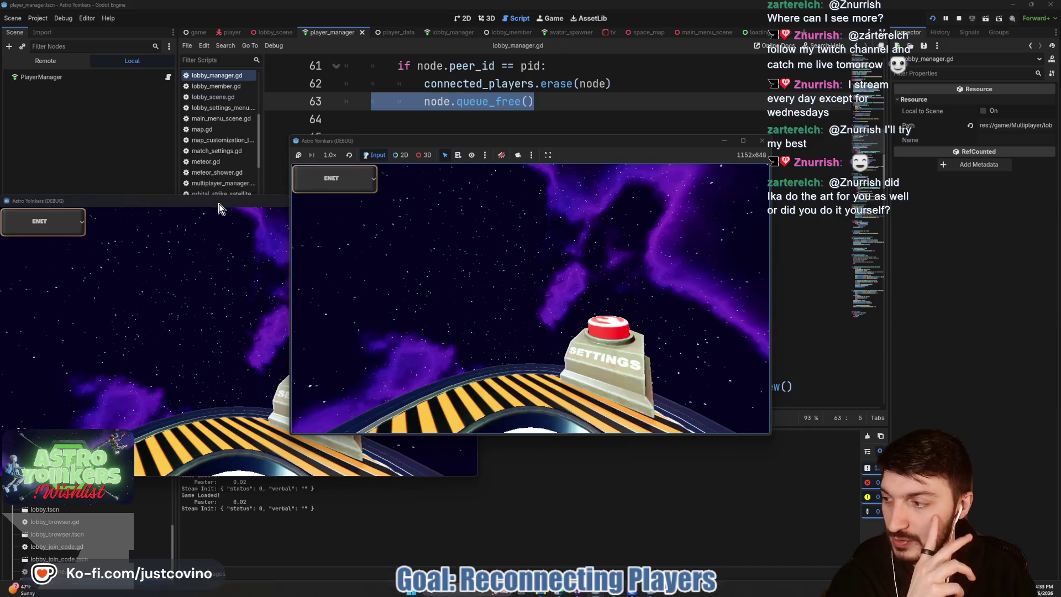
# Step: Place both game windows side by side, host a lobby in the left one and join from the right
pyautogui.moveTo(219, 204)
pyautogui.mouseDown()
pyautogui.moveTo(647, 225)
pyautogui.moveTo(817, 175)
pyautogui.mouseUp()
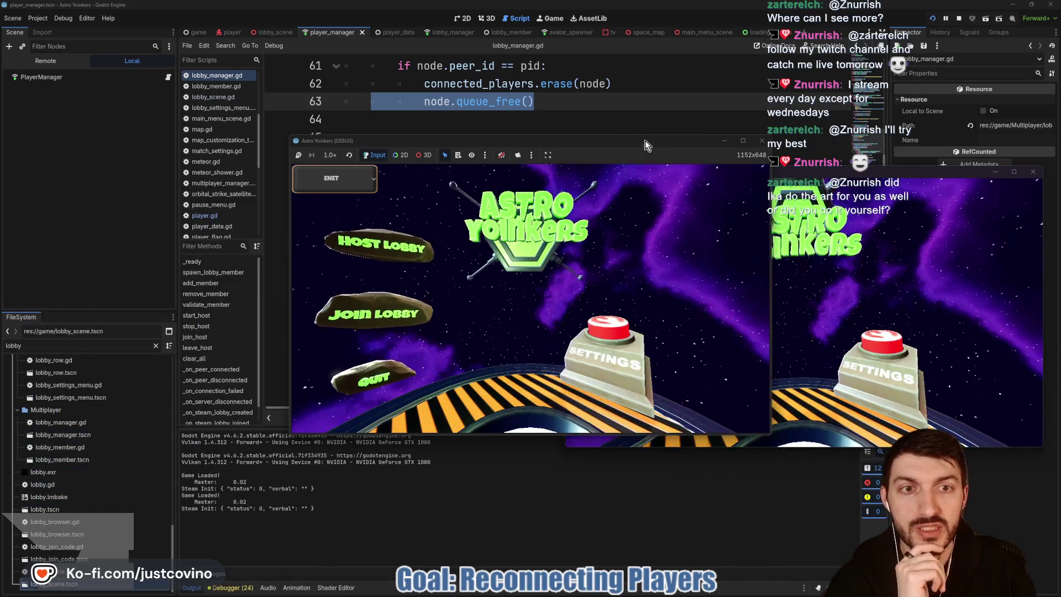
pyautogui.moveTo(387, 140); pyautogui.dragTo(152, 143)
pyautogui.click(163, 256)
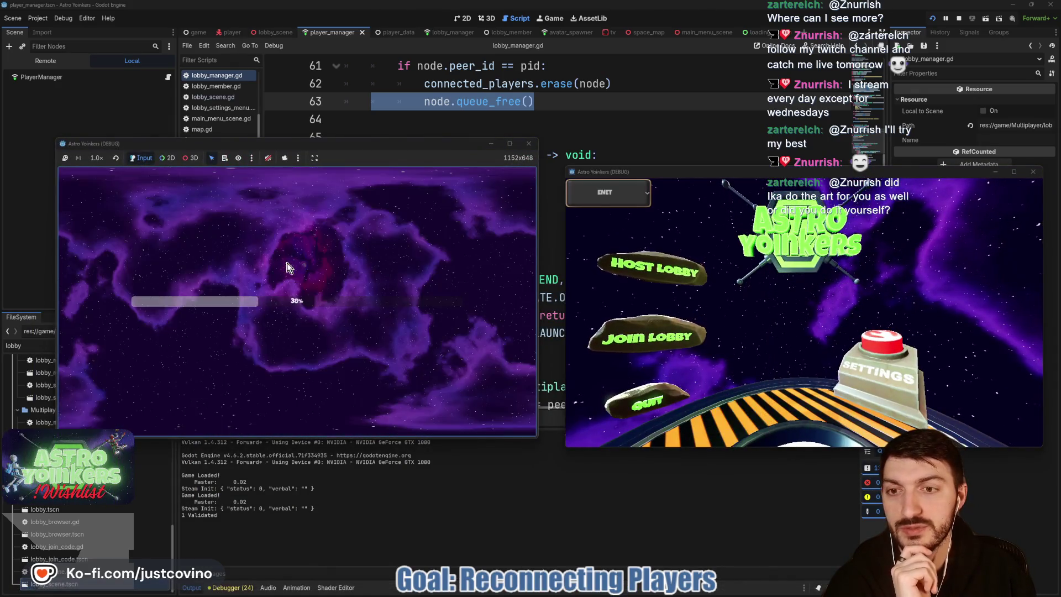
pyautogui.click(647, 336)
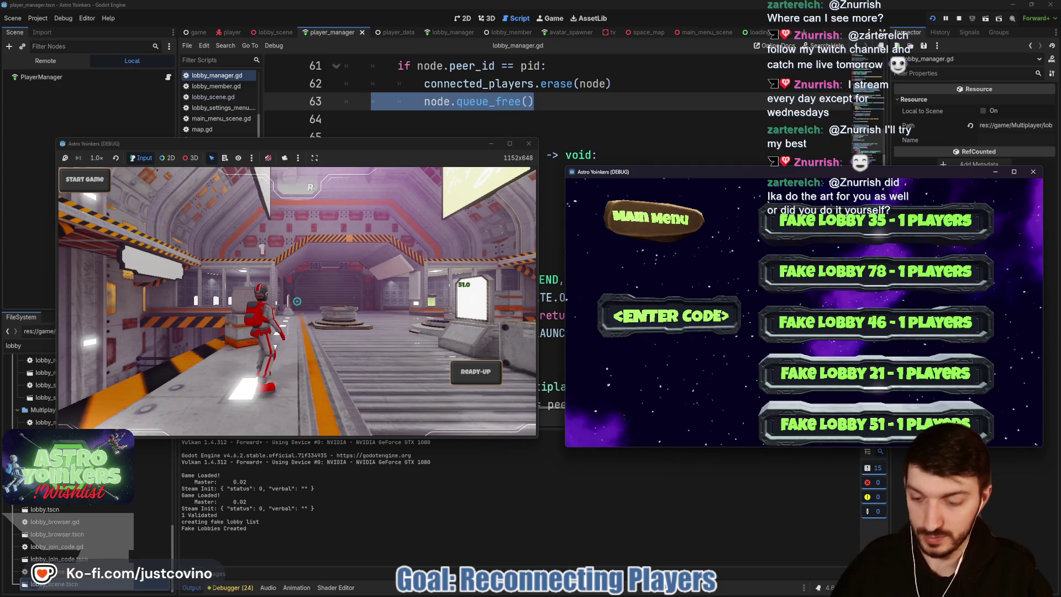
pyautogui.press('super')
pyautogui.press('Escape')
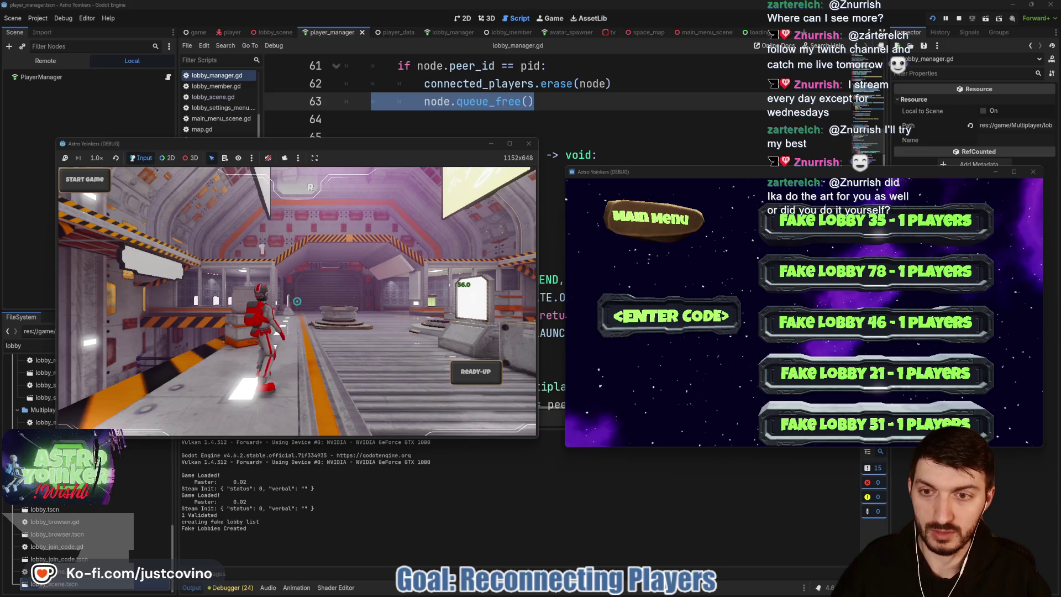
pyautogui.press('super')
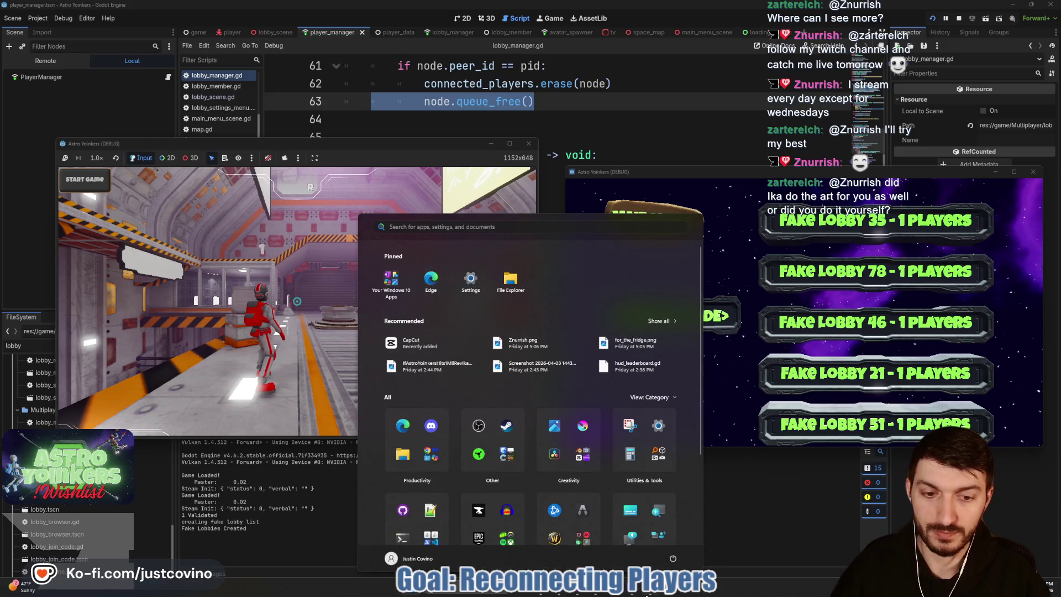
pyautogui.press('Escape')
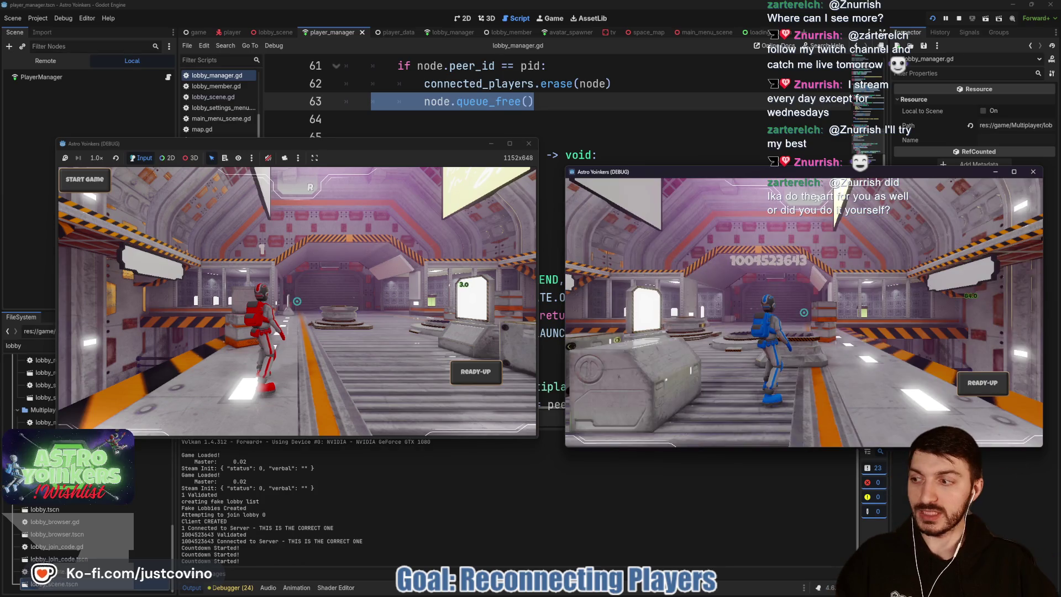
# Step: Walk the blue player around, kick it from the host's Tab scoreboard, and stop the game
pyautogui.press('w')
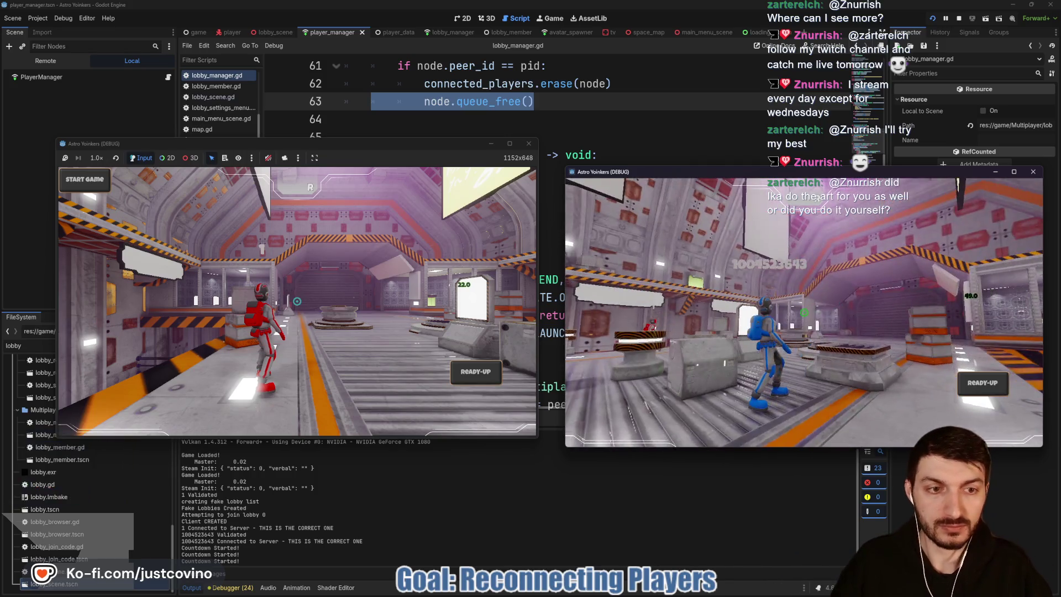
pyautogui.press('w')
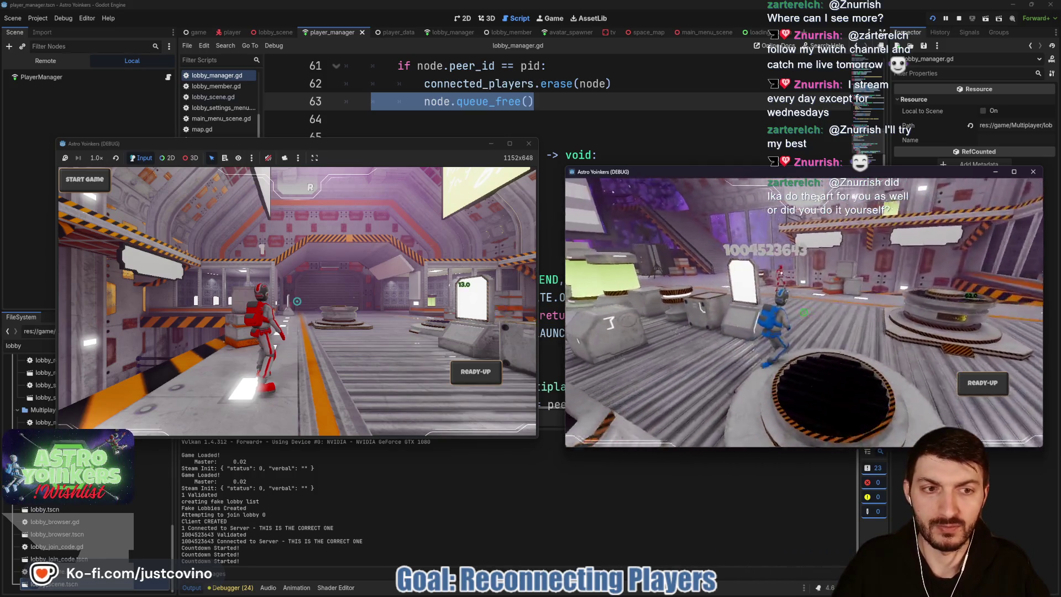
pyautogui.hotkey('alt', 'Tab')
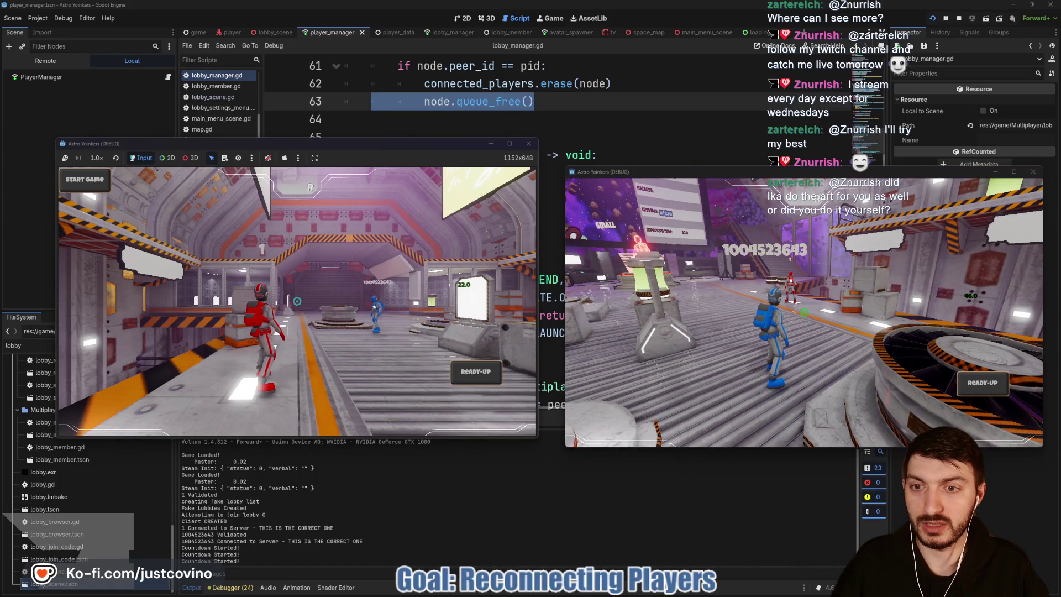
pyautogui.press('Tab')
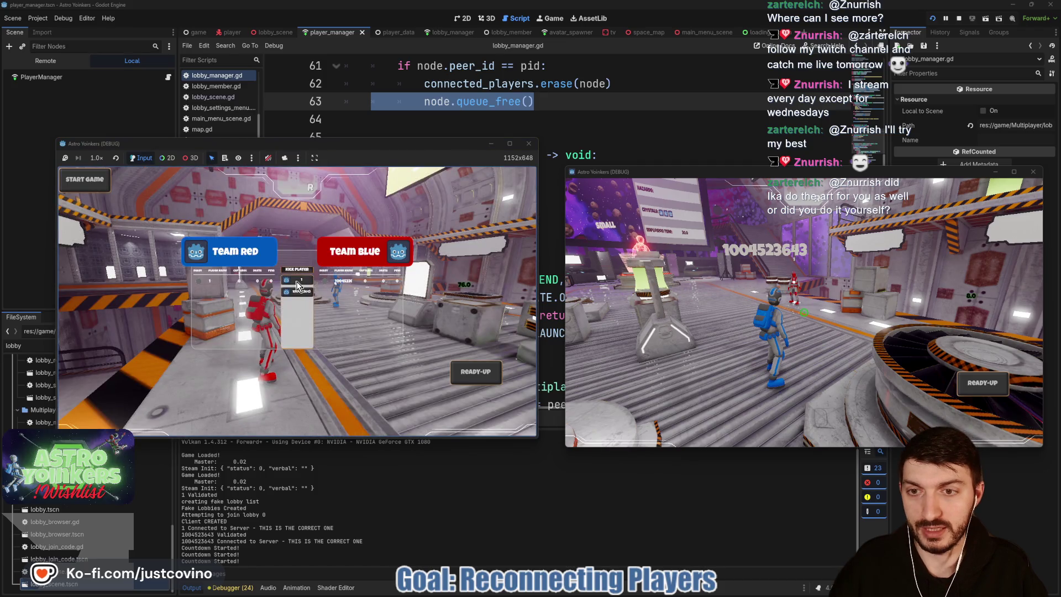
pyautogui.click(297, 291)
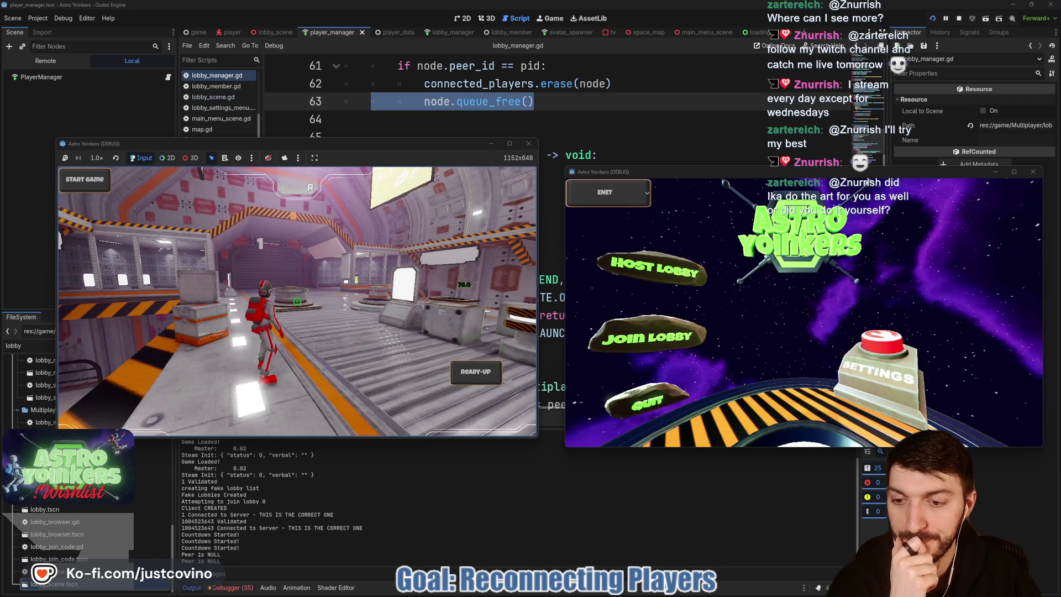
pyautogui.press('F8')
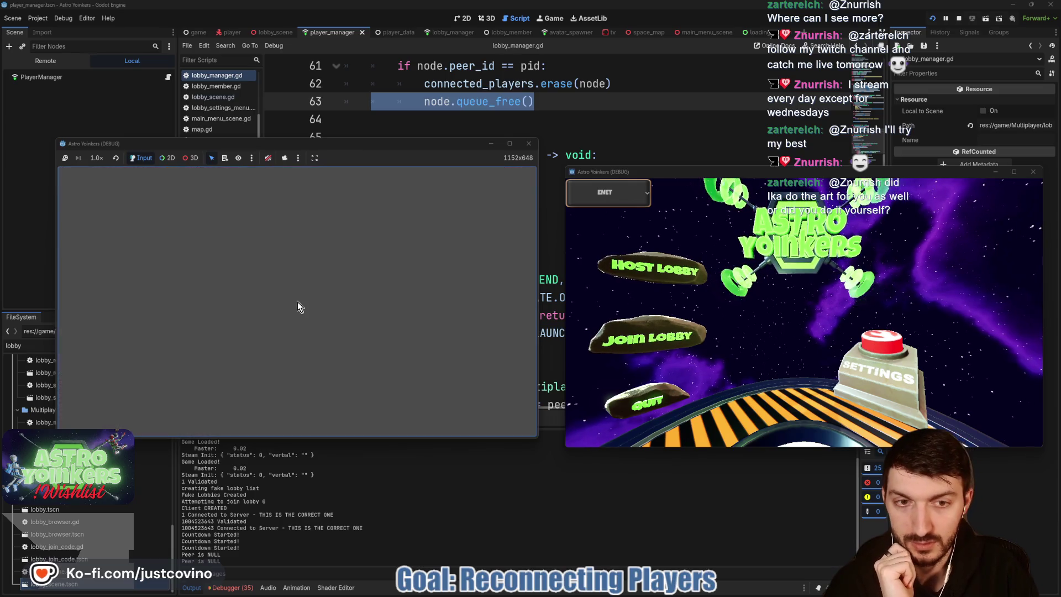
pyautogui.click(454, 243)
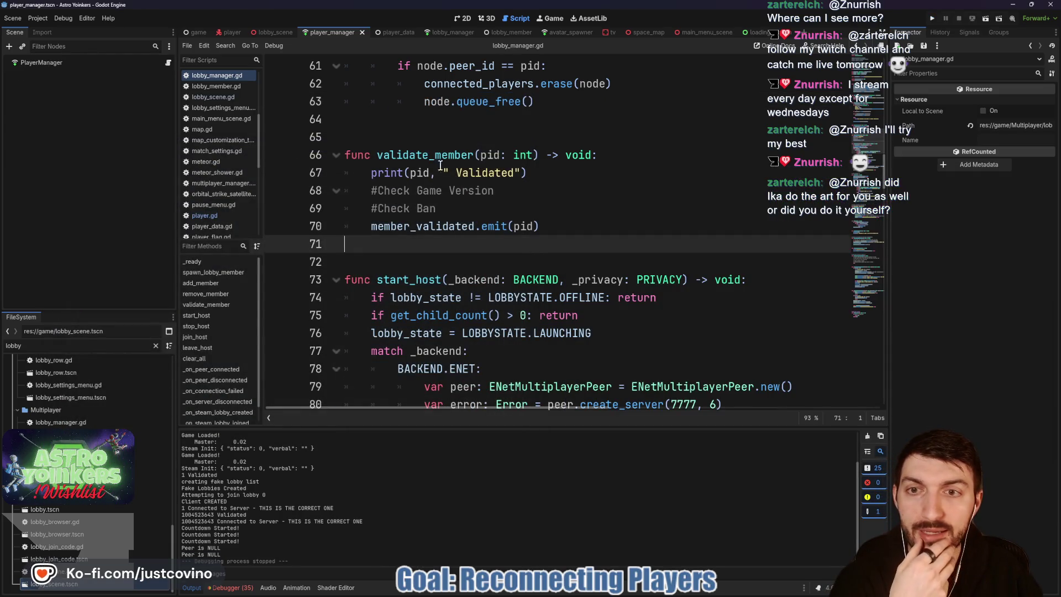
# Step: In the player scene, view the TabMenu and KickPanel node scripts
pyautogui.click(234, 32)
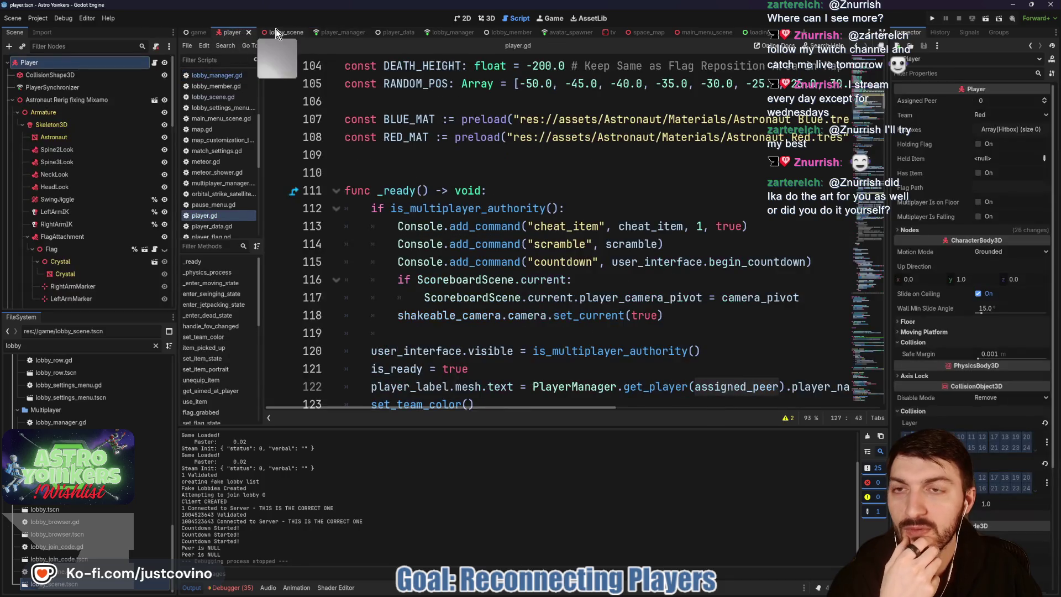
pyautogui.scroll(-10, 124, 267)
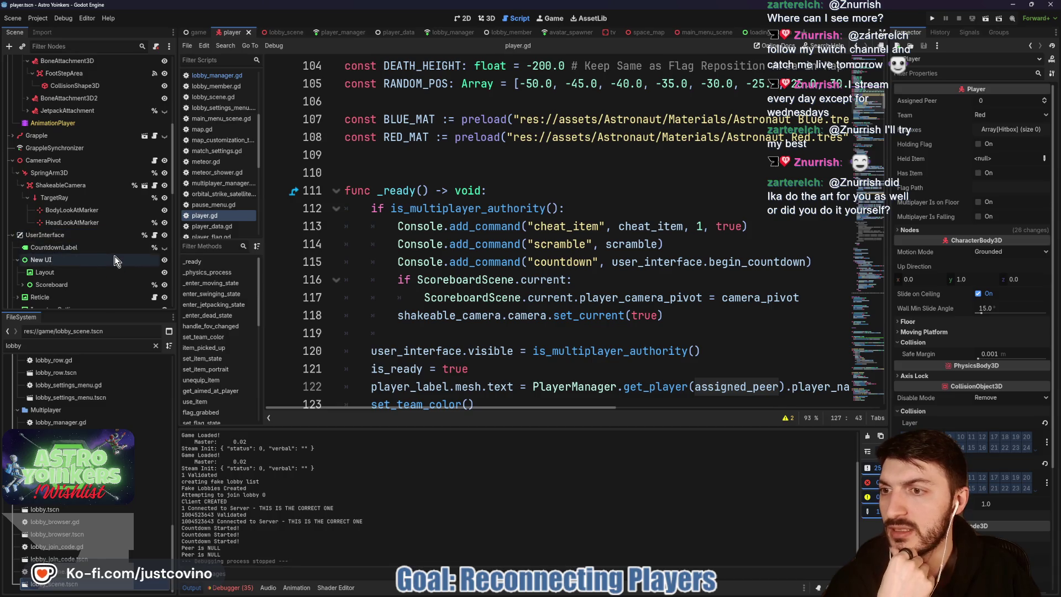
pyautogui.scroll(-4, 115, 256)
pyautogui.scroll(-1, 113, 258)
pyautogui.click(155, 246)
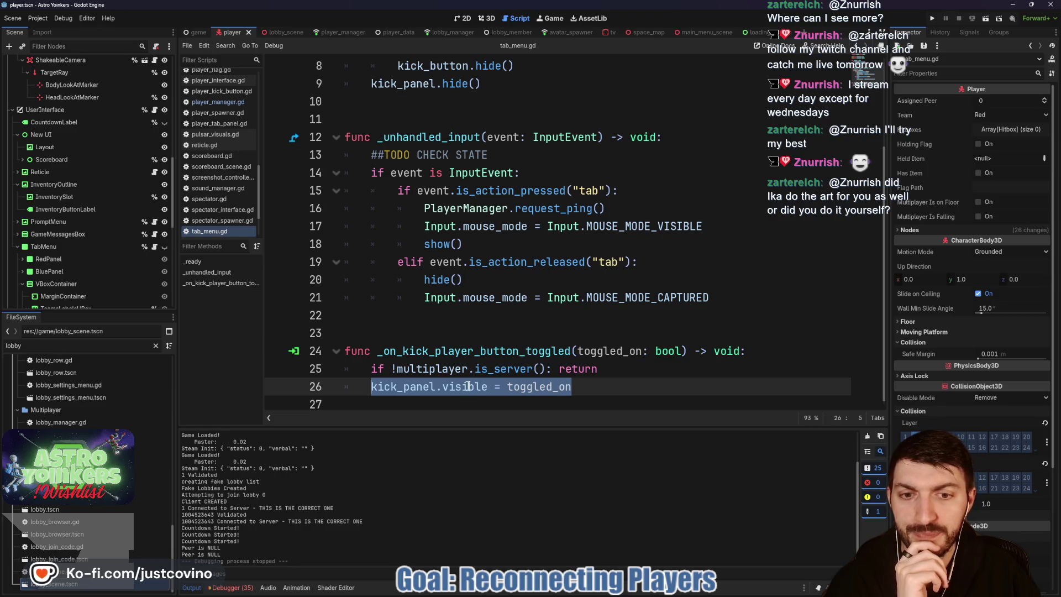
pyautogui.scroll(-6, 136, 256)
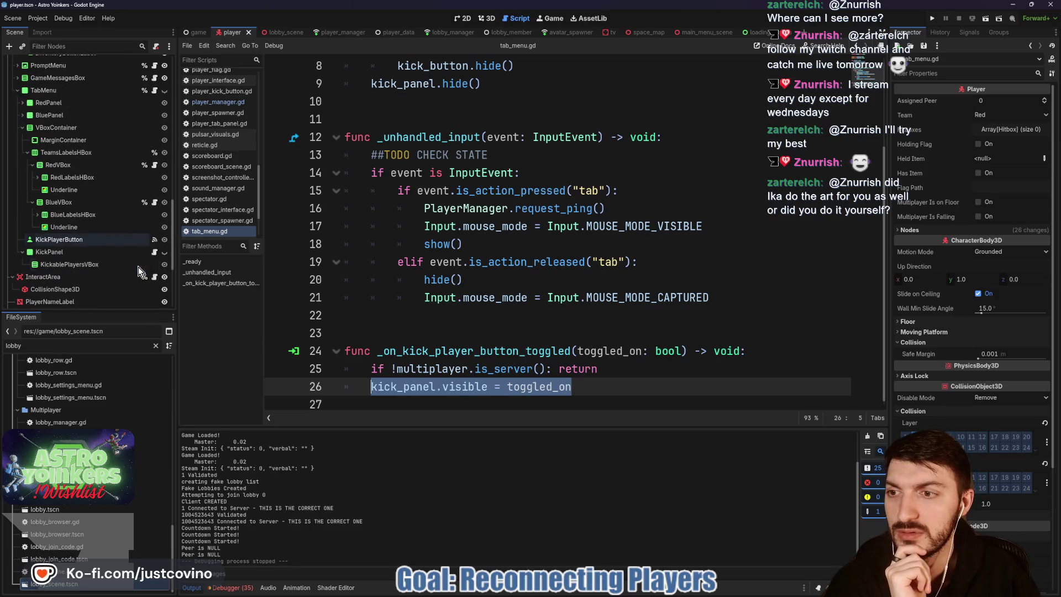
pyautogui.click(154, 252)
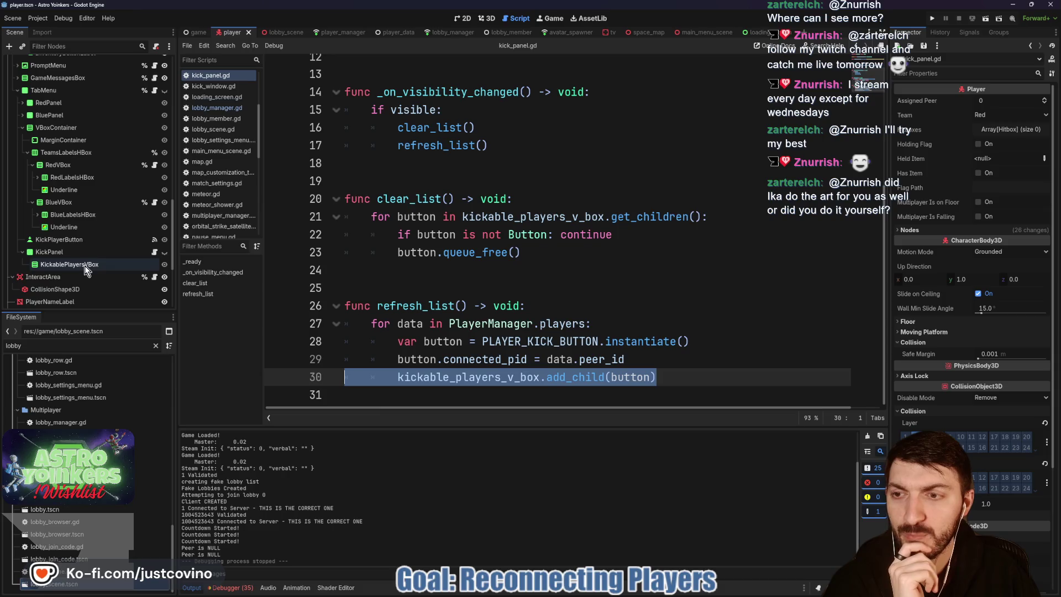
# Step: Close the loading_screen scene tab and start clearing the FileSystem filter text
pyautogui.click(757, 33)
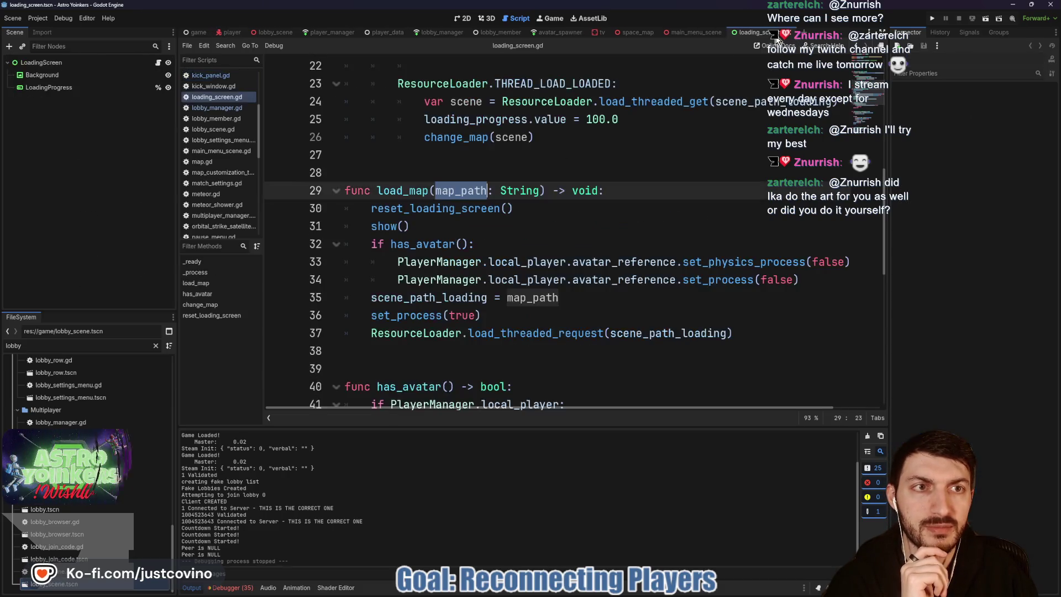
pyautogui.middleClick(735, 33)
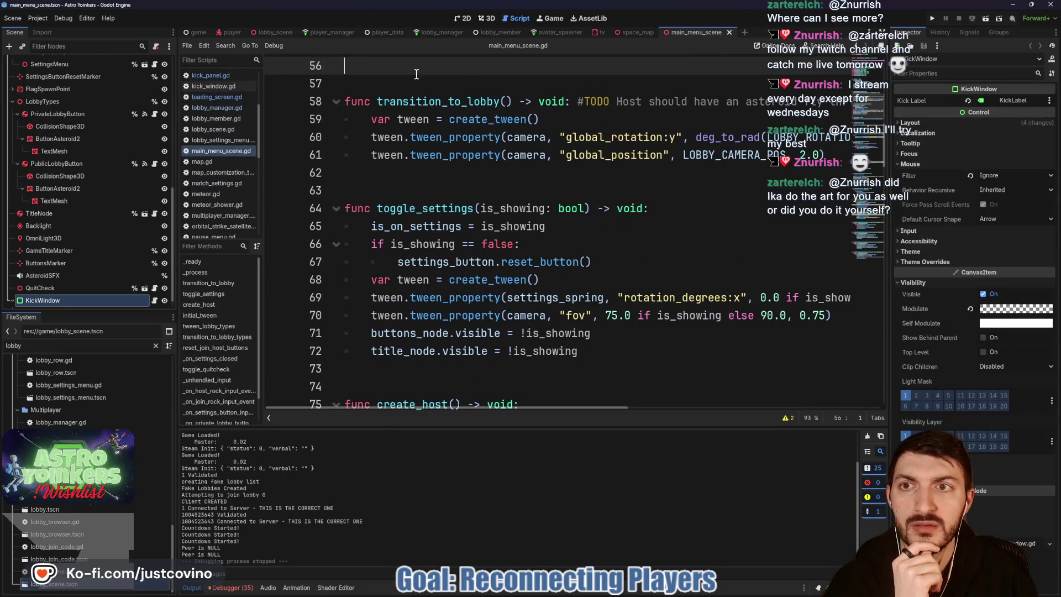
pyautogui.click(73, 342)
pyautogui.press('BackSpace')
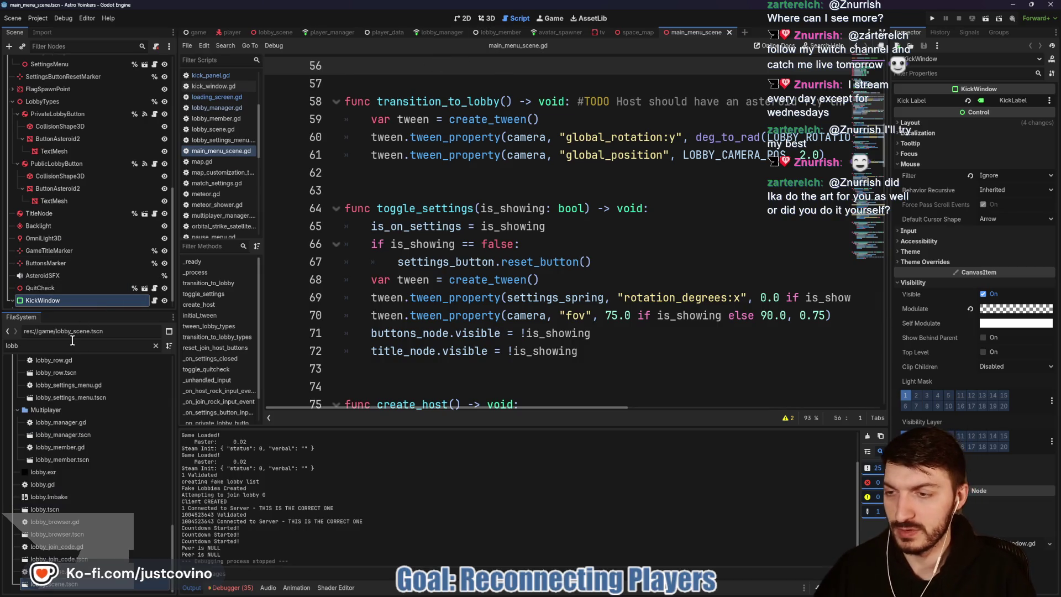
# Step: Filter FileSystem by 'kick', open player_kick_button.tscn, review its script, and return to lobby_manager.gd
pyautogui.press('BackSpace')
pyautogui.press('BackSpace')
pyautogui.press('BackSpace')
pyautogui.write('kick')
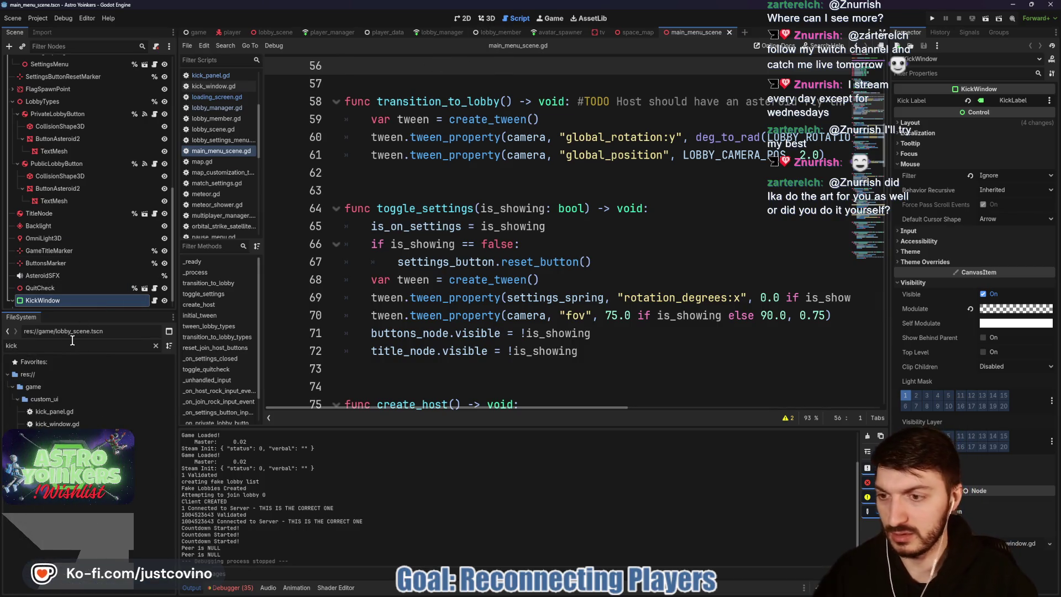
pyautogui.doubleClick(152, 449)
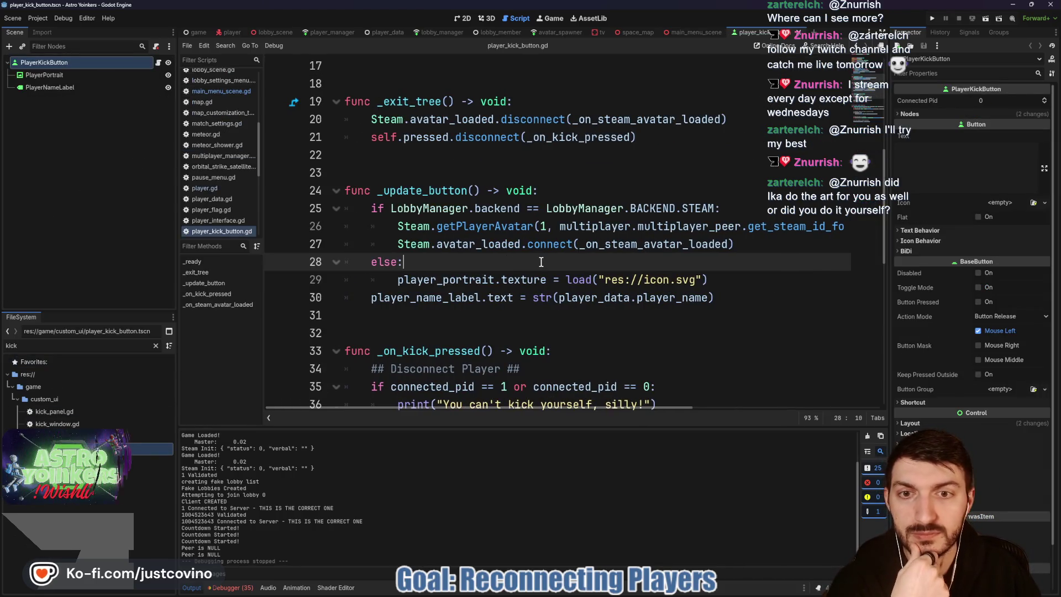
pyautogui.scroll(2, 458, 219)
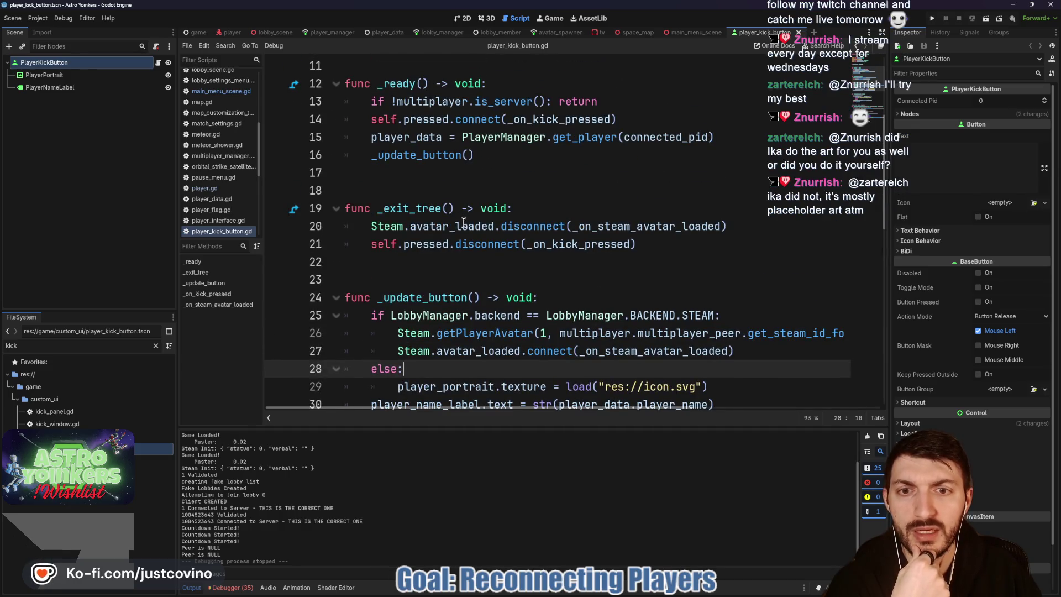
pyautogui.scroll(3, 463, 228)
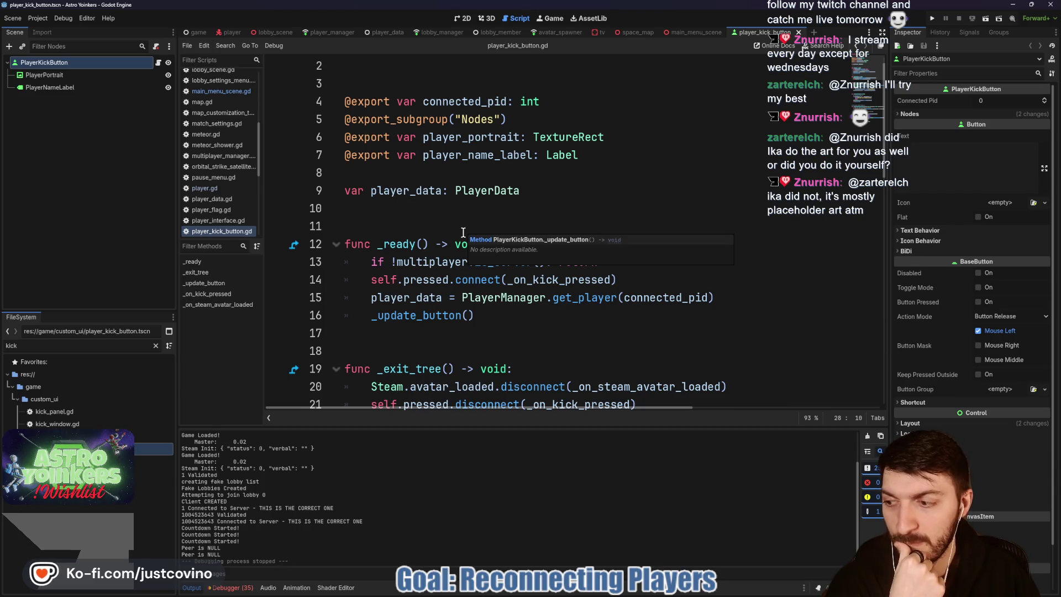
pyautogui.scroll(-9, 463, 232)
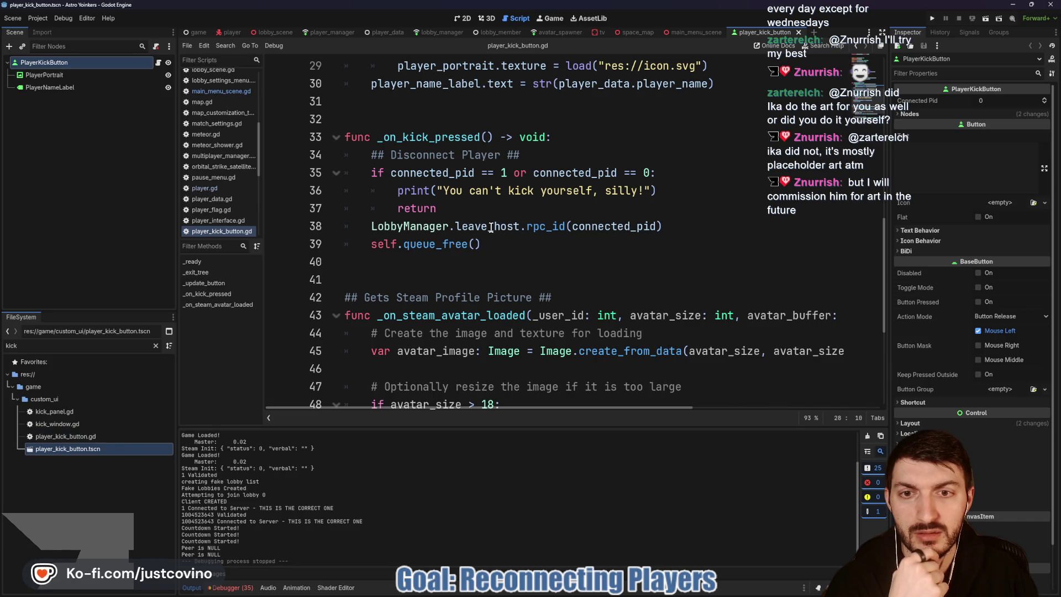
pyautogui.moveTo(491, 228)
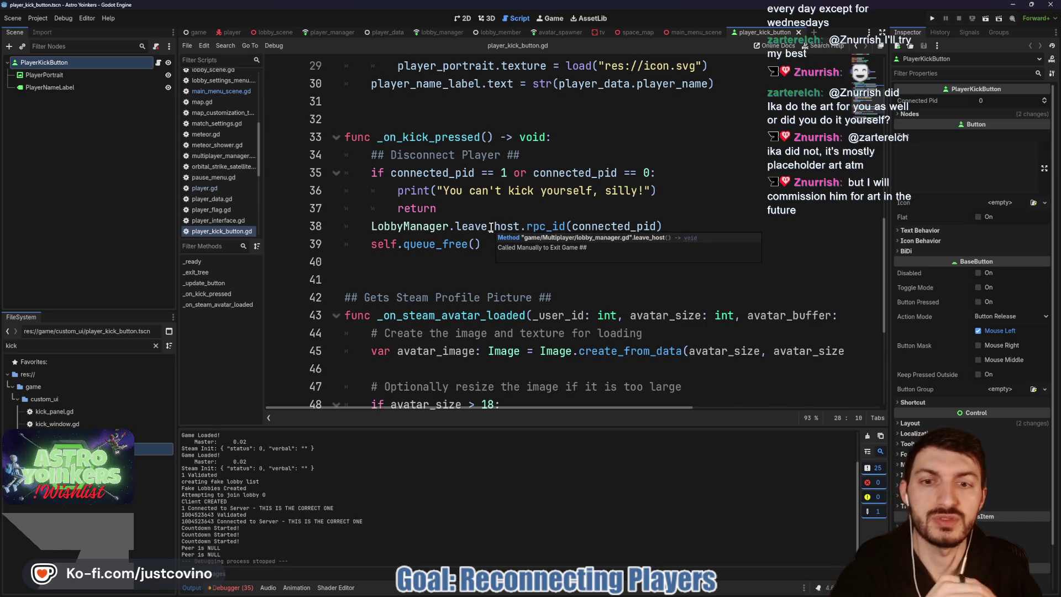
pyautogui.keyDown('ctrl'); pyautogui.click(490, 228); pyautogui.keyUp('ctrl')
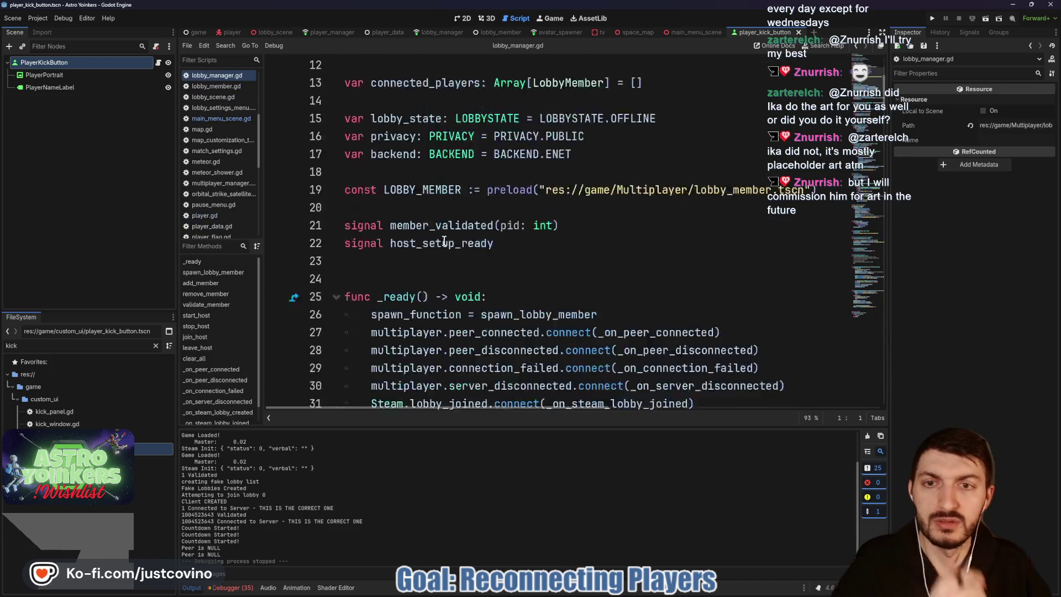
# Step: Scroll through lobby_manager.gd's leave_host and clear_all code, then go back to player_kick_button.gd
pyautogui.scroll(-15, 441, 239)
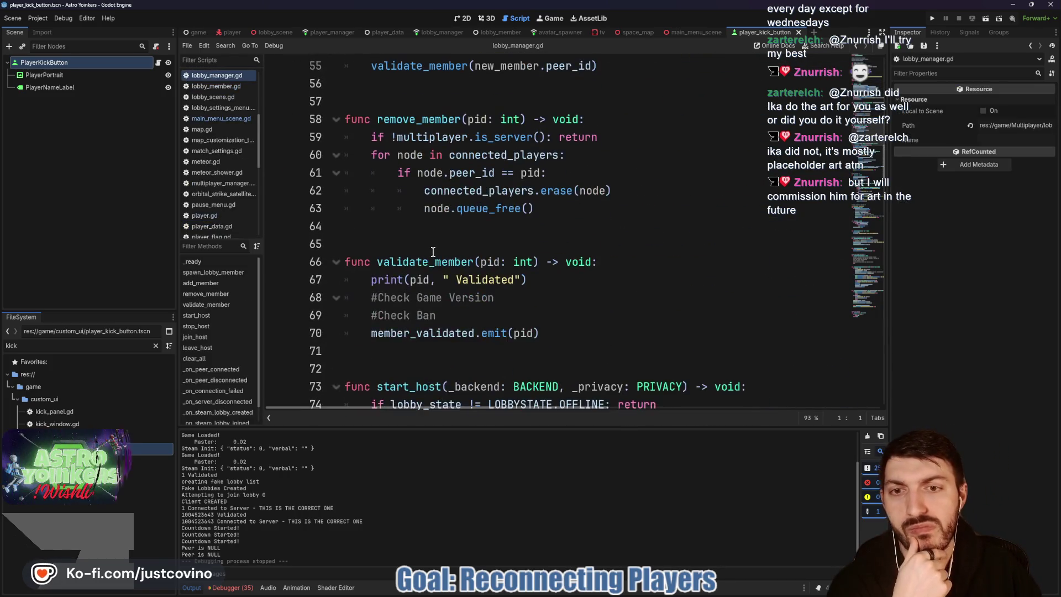
pyautogui.scroll(-12, 459, 265)
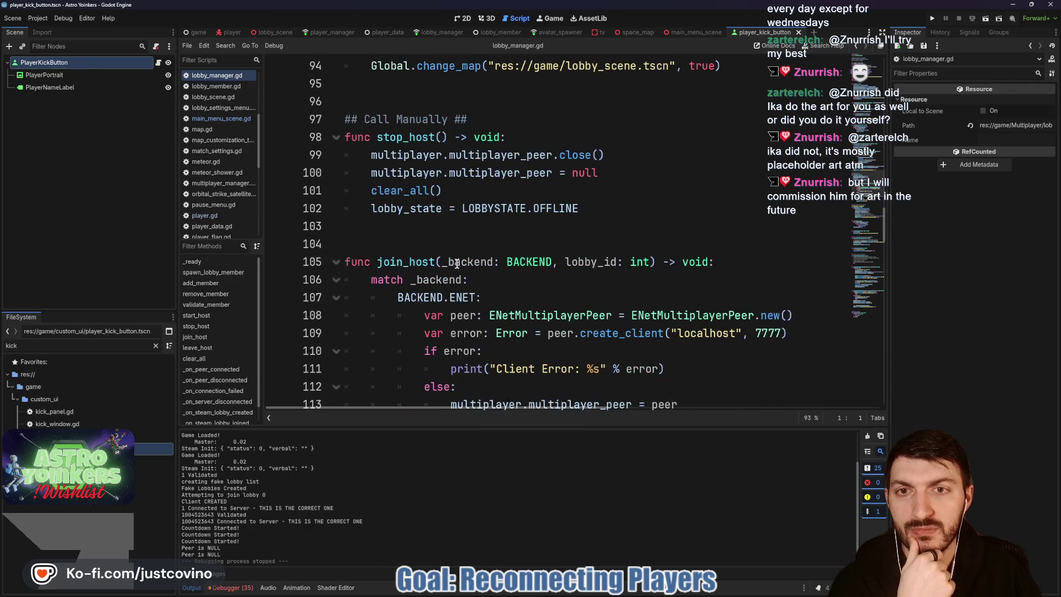
pyautogui.scroll(-6, 455, 264)
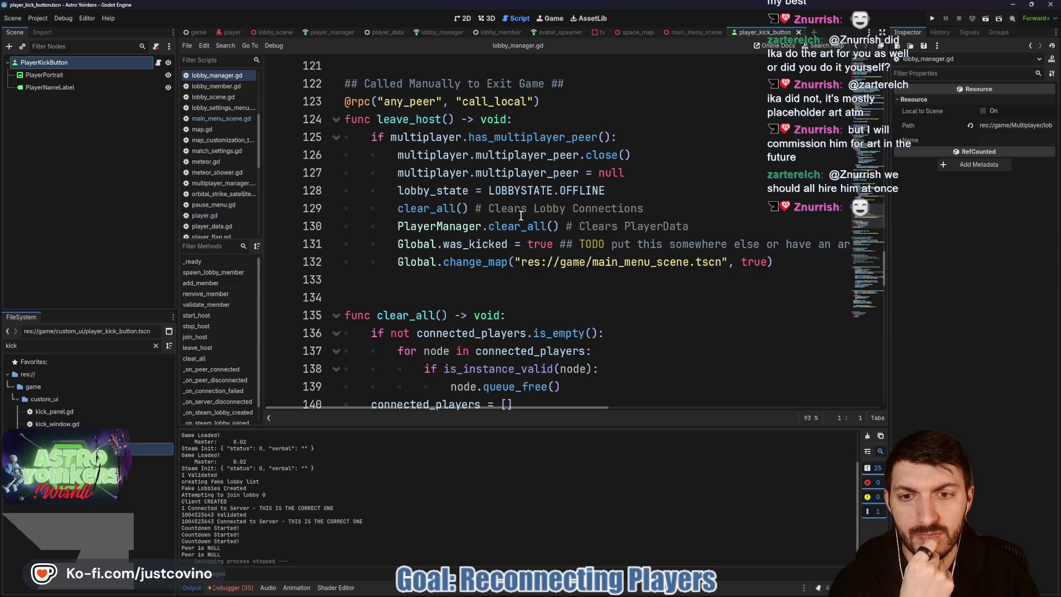
pyautogui.scroll(-3, 506, 223)
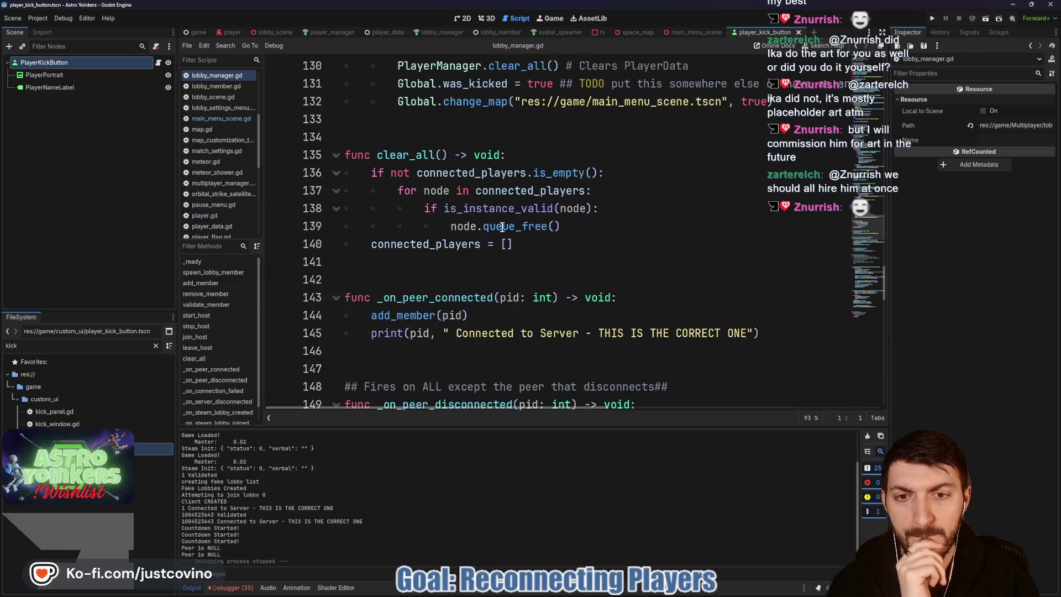
pyautogui.scroll(4, 498, 231)
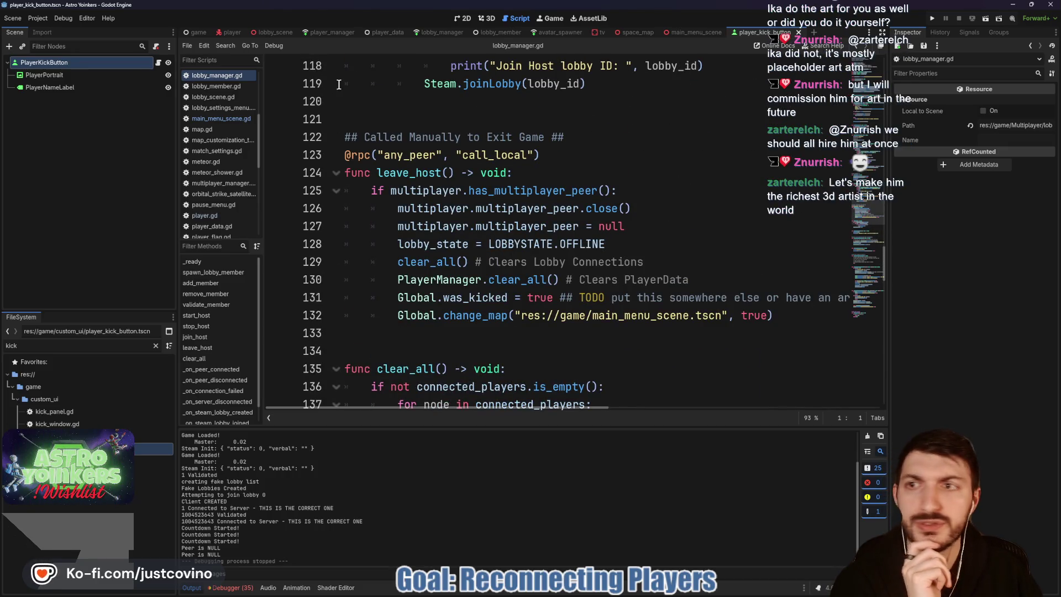
pyautogui.hotkey('alt', 'Left')
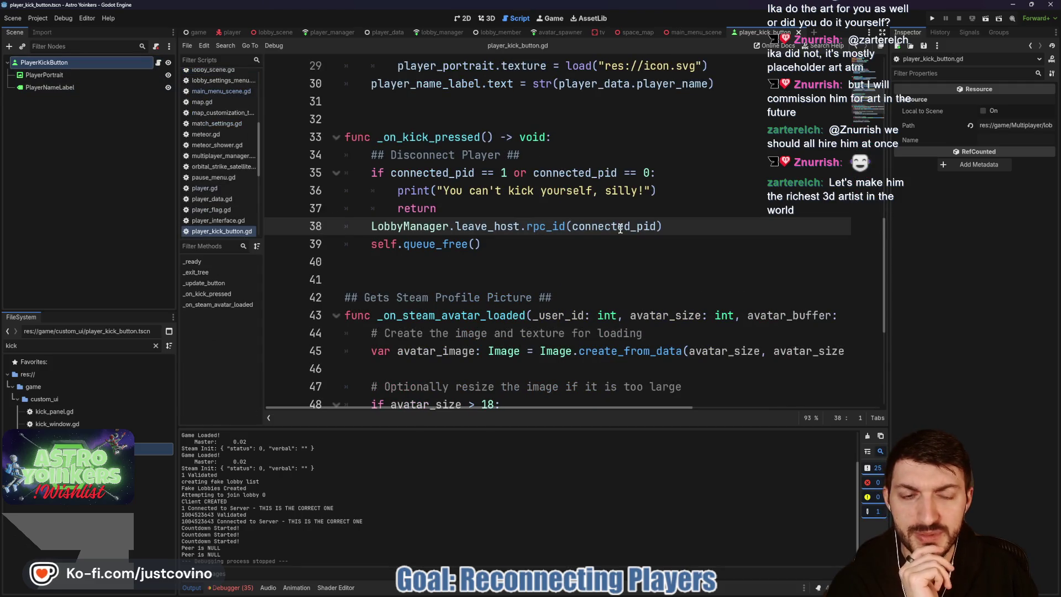
# Step: Highlight connected_pid uses in player_kick_button.gd and jump to the leave_host definition
pyautogui.doubleClick(620, 229)
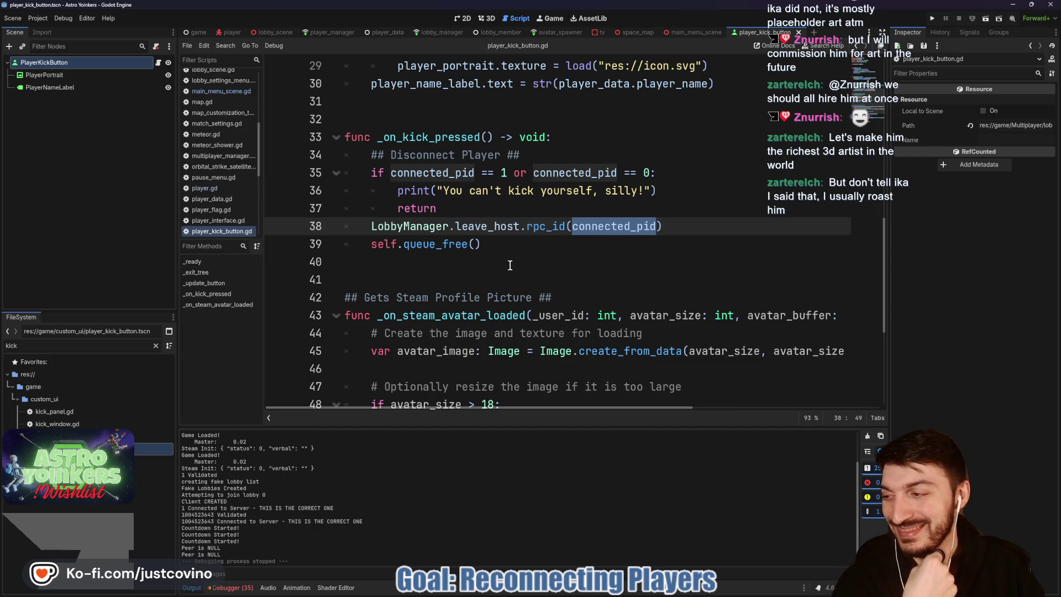
pyautogui.click(531, 247)
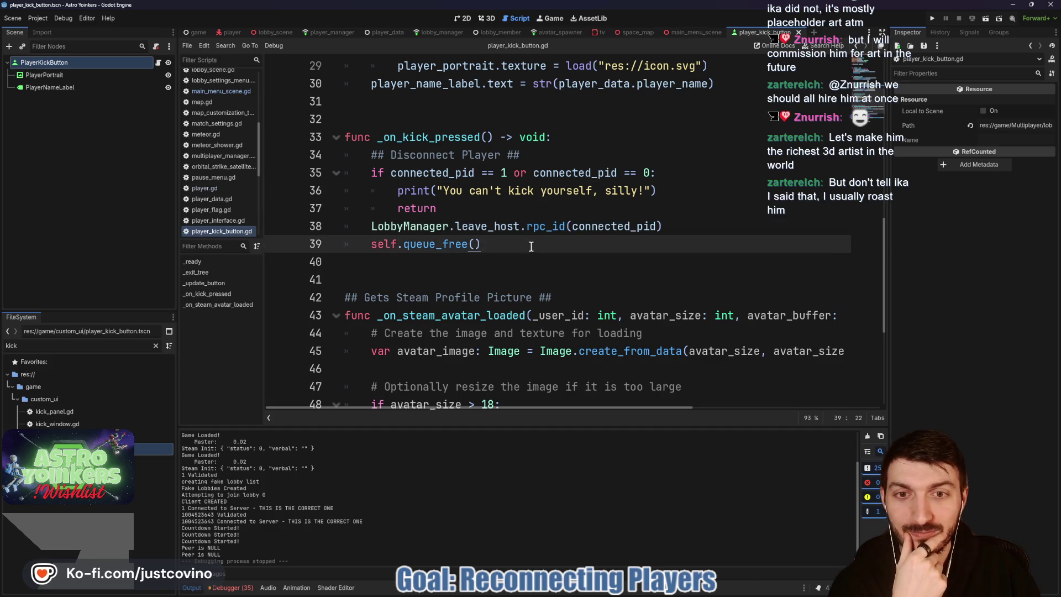
pyautogui.click(489, 210)
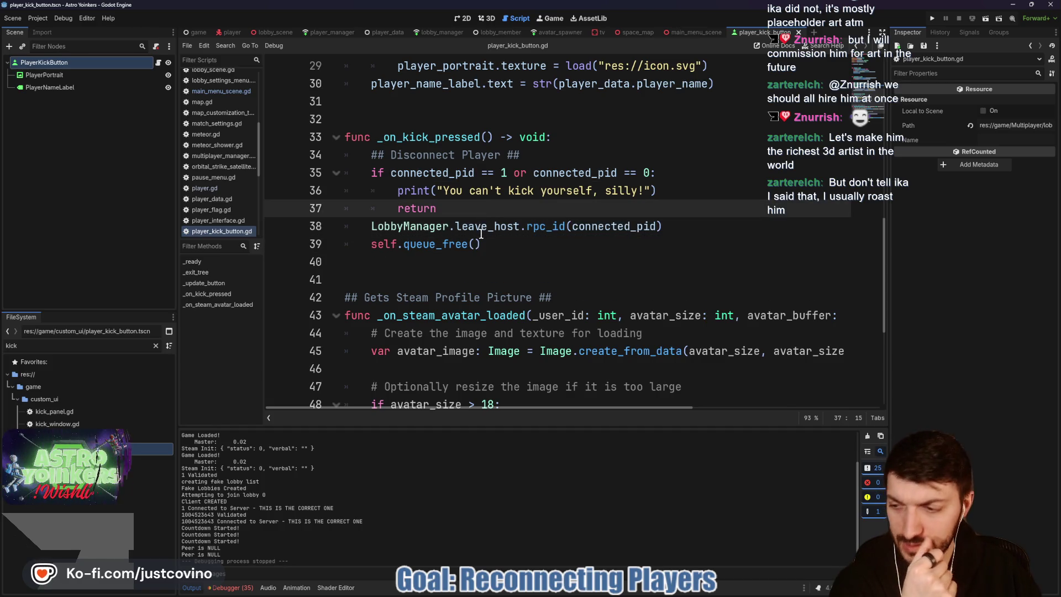
pyautogui.moveTo(480, 233)
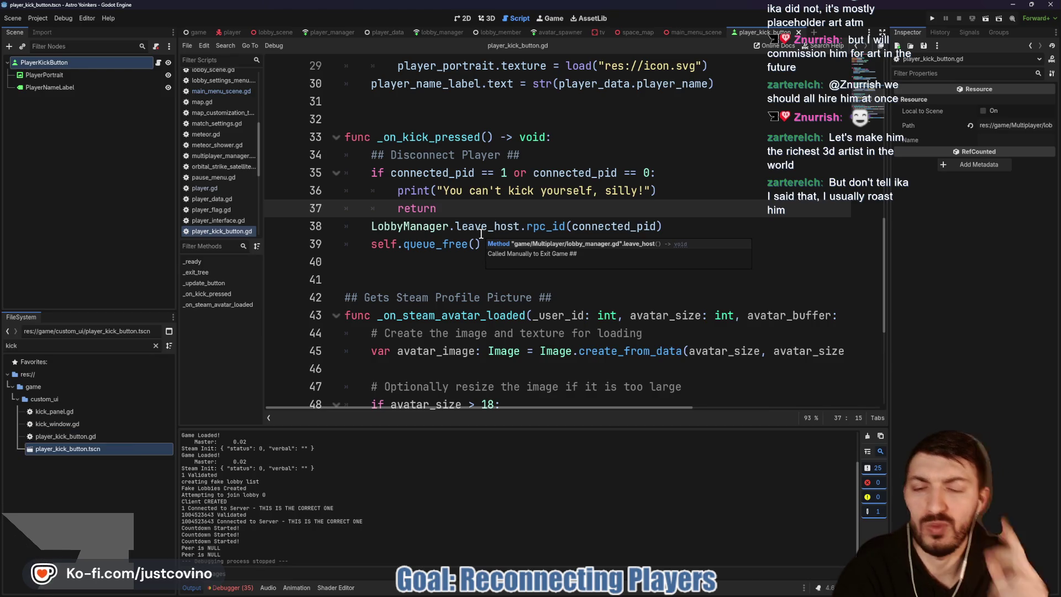
pyautogui.click(477, 231)
pyautogui.keyDown('ctrl'); pyautogui.click(477, 232); pyautogui.keyUp('ctrl')
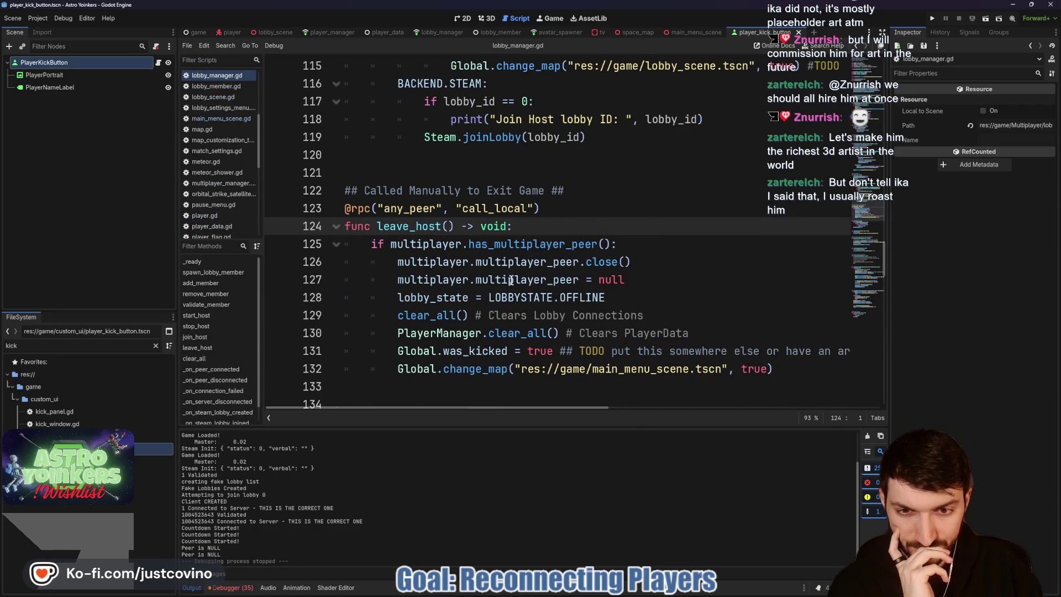
# Step: Follow PlayerManager.clear_all on line 130 to its definition, then view the player scene's script
pyautogui.scroll(-1, 510, 280)
pyautogui.click(449, 282)
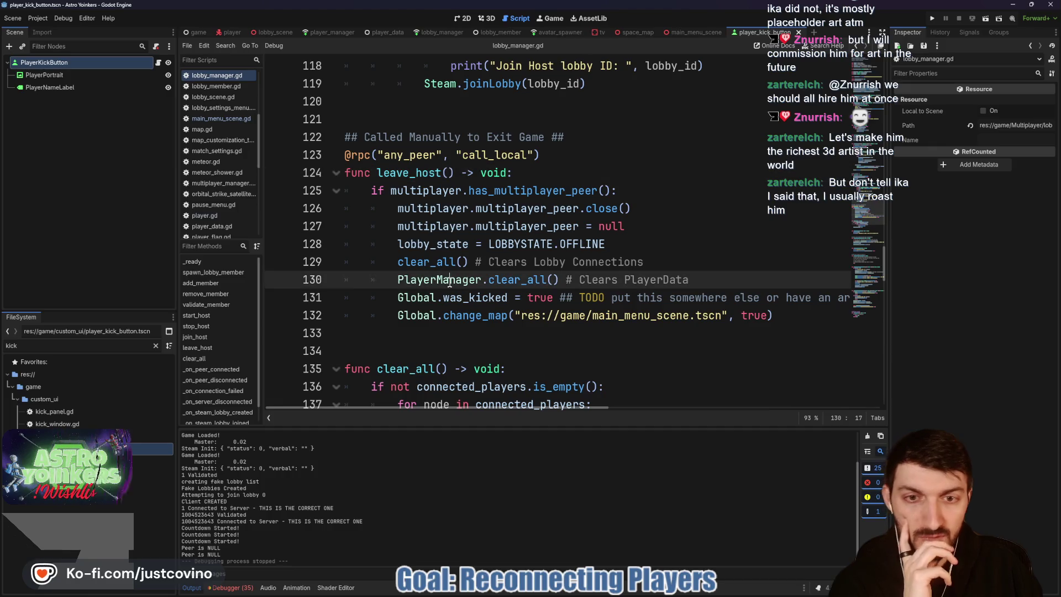
pyautogui.keyDown('ctrl'); pyautogui.click(512, 281); pyautogui.keyUp('ctrl')
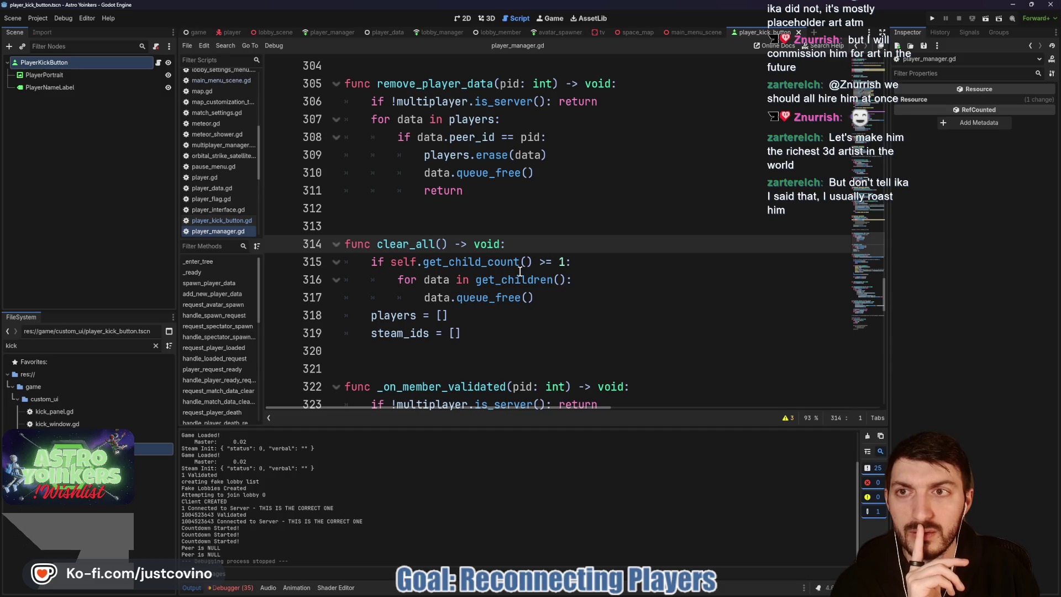
pyautogui.click(226, 34)
# Step: Open lobby_scene.gd and scroll to the _on_peer_disconnected() handler
pyautogui.scroll(-2, 552, 263)
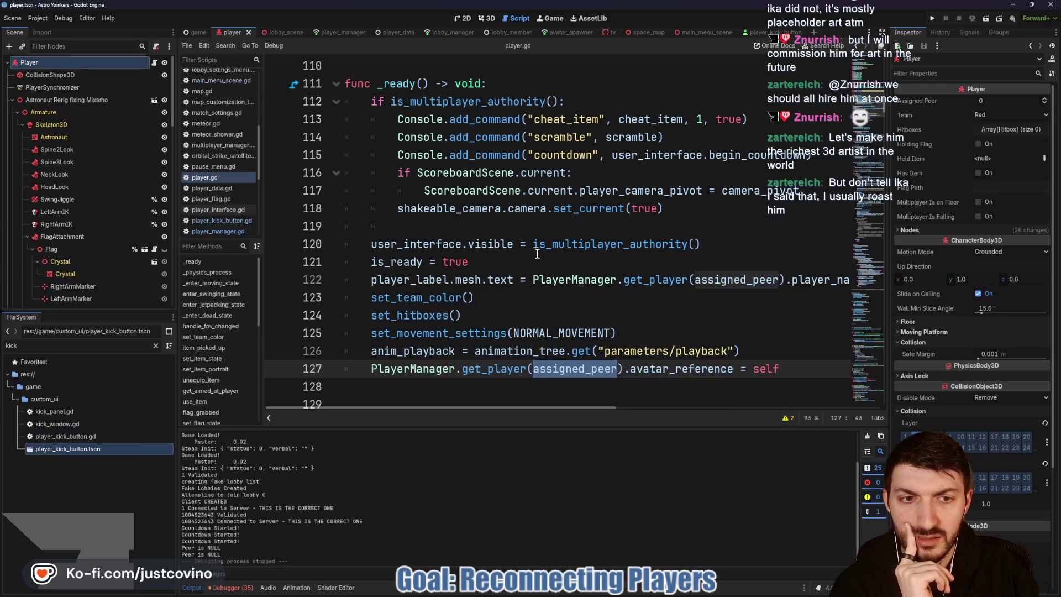
pyautogui.scroll(-2, 551, 291)
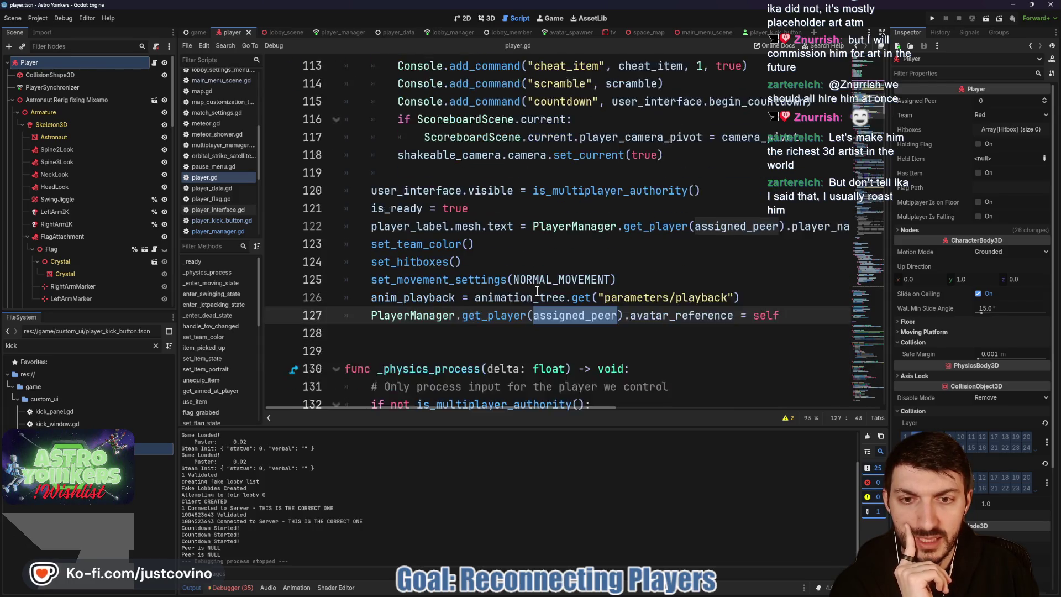
pyautogui.scroll(2, 536, 290)
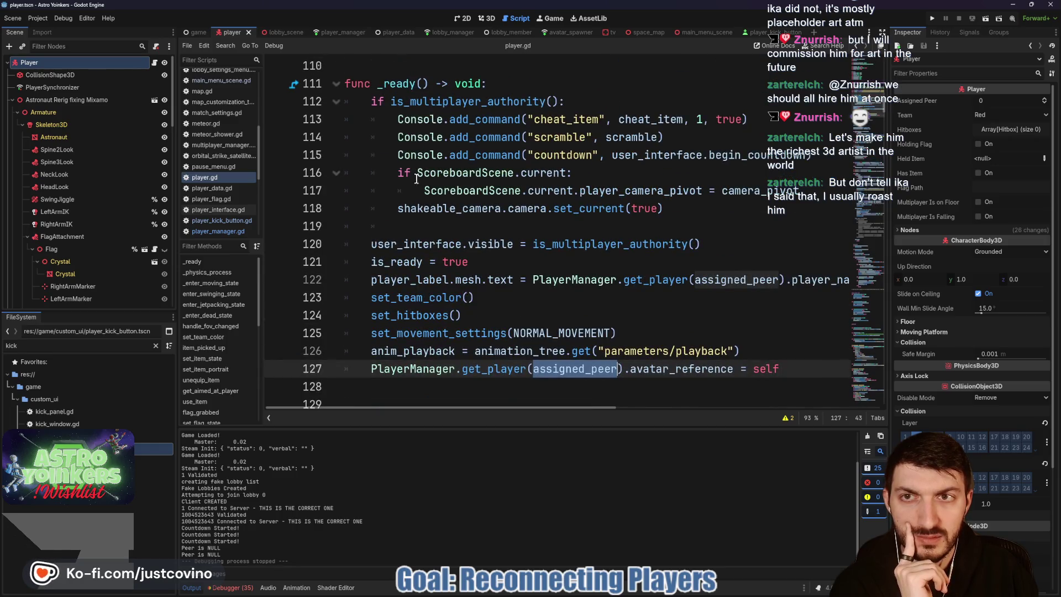
pyautogui.click(275, 32)
pyautogui.scroll(1, 457, 231)
pyautogui.scroll(-5, 458, 231)
pyautogui.scroll(-1, 458, 231)
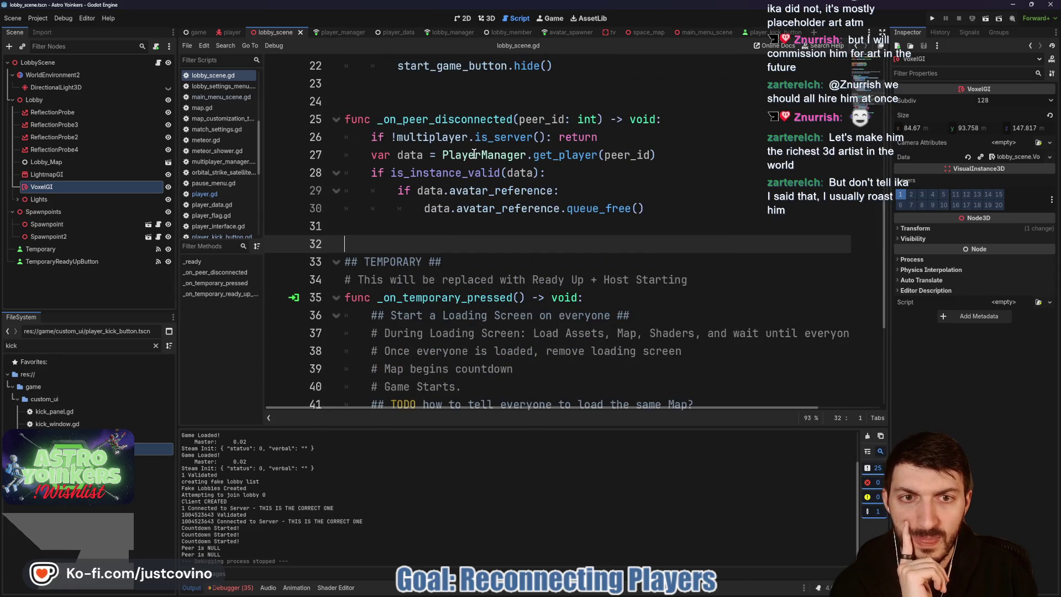
# Step: Comment out lines 28–30 that free avatar_reference and save lobby_scene.gd
pyautogui.click(446, 190)
pyautogui.moveTo(302, 207); pyautogui.dragTo(303, 172)
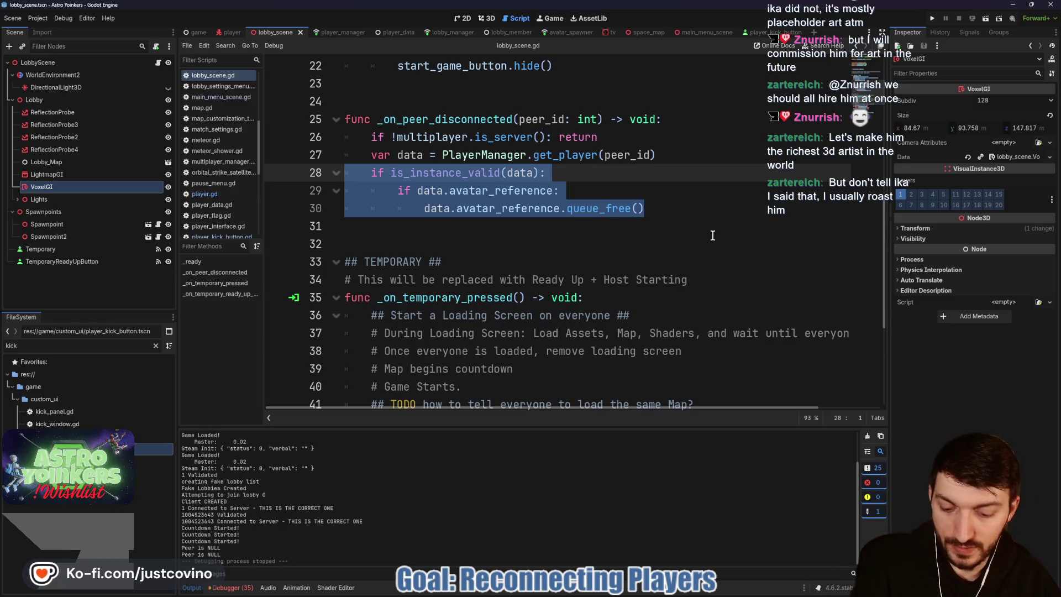
pyautogui.hotkey('ctrl', 'k')
pyautogui.click(613, 190)
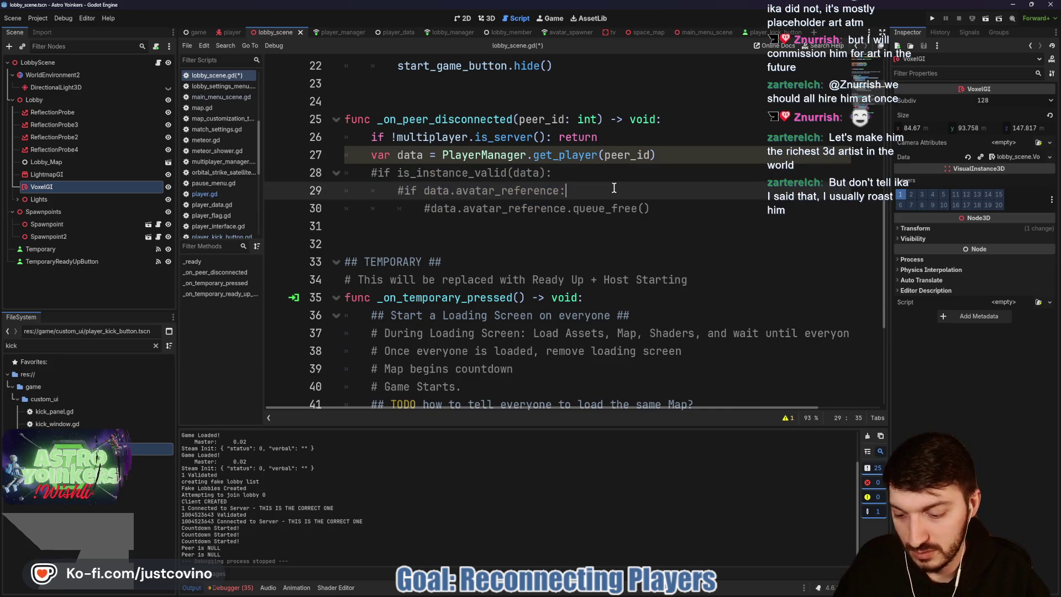
pyautogui.hotkey('ctrl', 's')
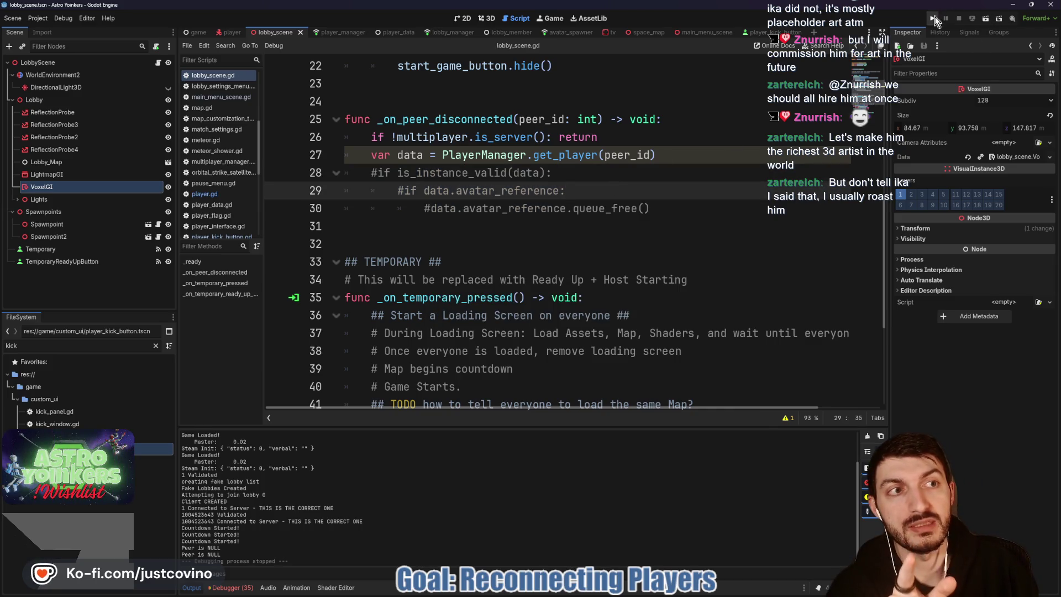
# Step: Run the game, arrange both windows side by side, and host a lobby in the left one
pyautogui.click(933, 19)
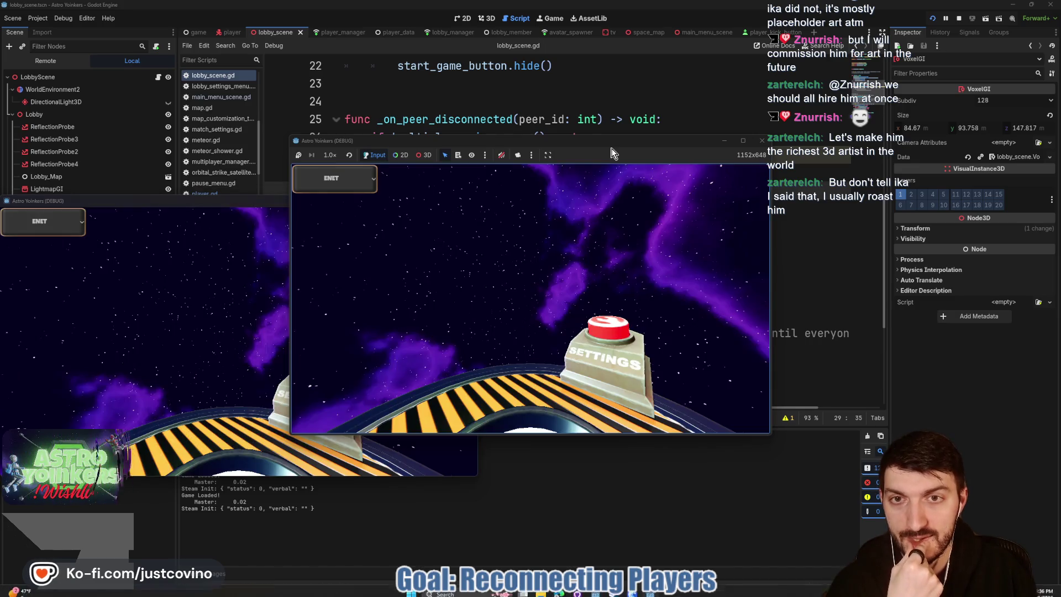
pyautogui.moveTo(219, 199)
pyautogui.mouseDown()
pyautogui.moveTo(546, 237)
pyautogui.moveTo(793, 218)
pyautogui.mouseUp()
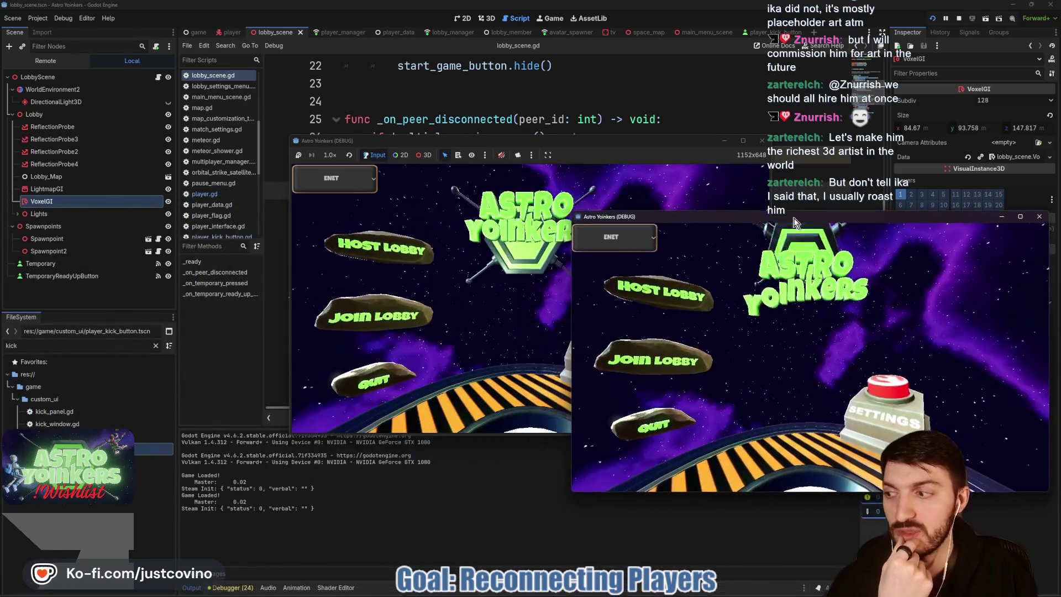
pyautogui.moveTo(608, 141); pyautogui.dragTo(364, 151)
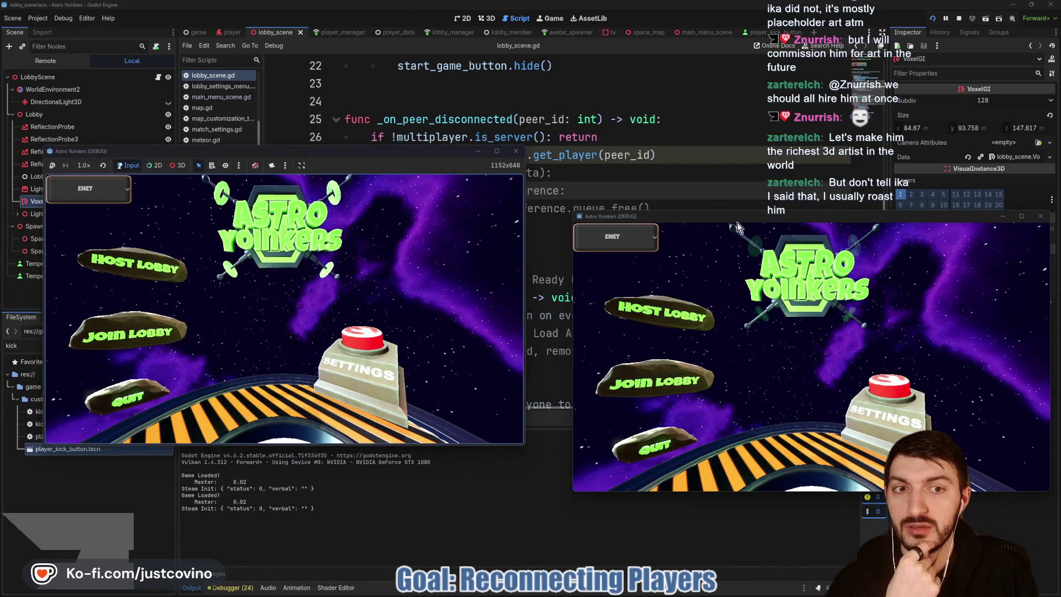
pyautogui.moveTo(740, 219); pyautogui.dragTo(716, 150)
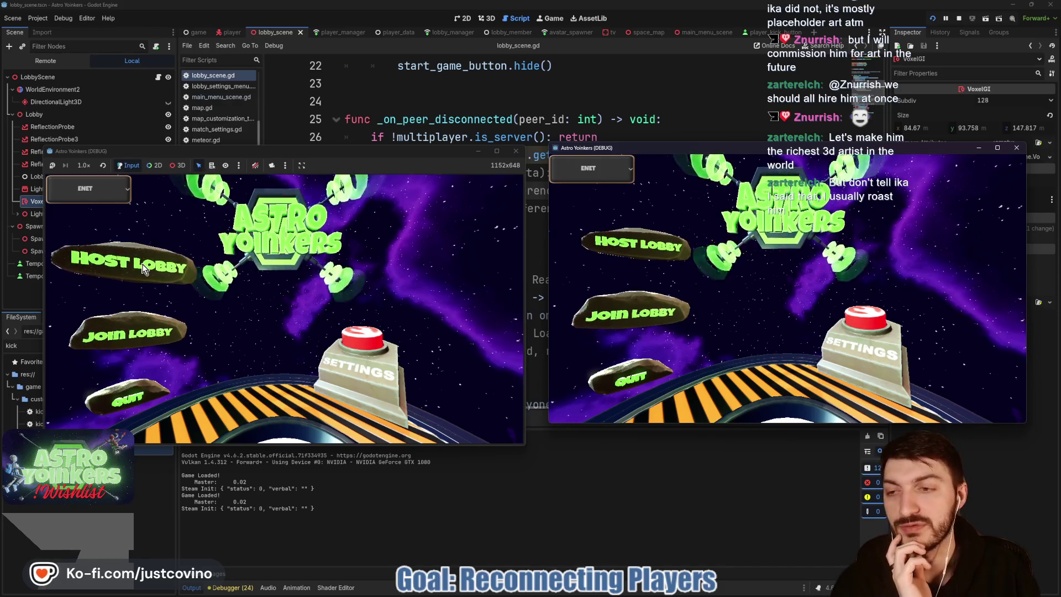
pyautogui.click(143, 269)
pyautogui.click(270, 263)
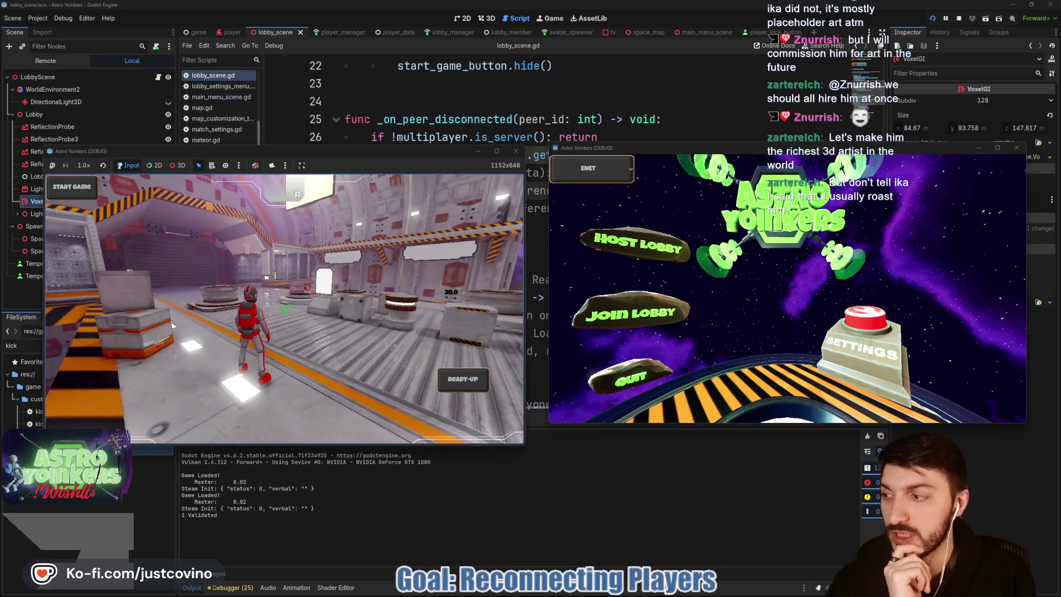
# Step: Join from the right window, kick that player via the Tab scoreboard, then rejoin the lobby
pyautogui.click(630, 313)
pyautogui.click(833, 208)
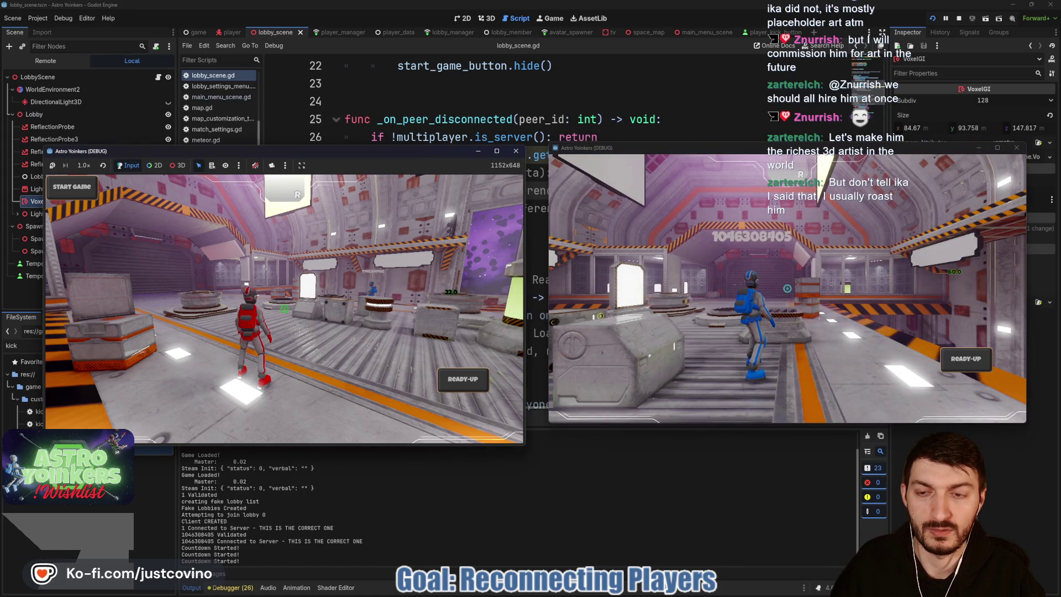
pyautogui.press('Tab')
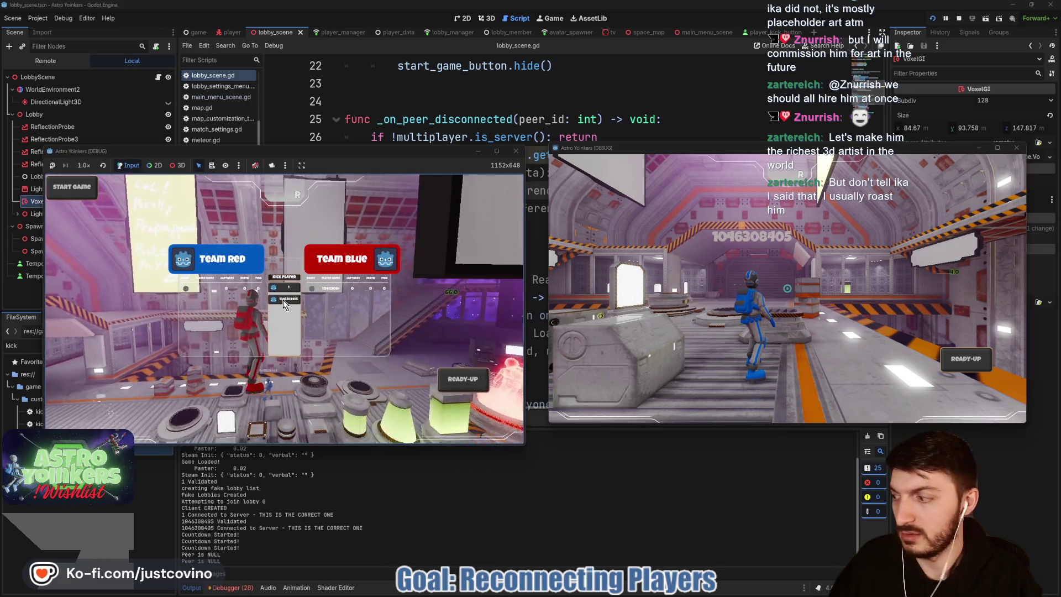
pyautogui.click(283, 300)
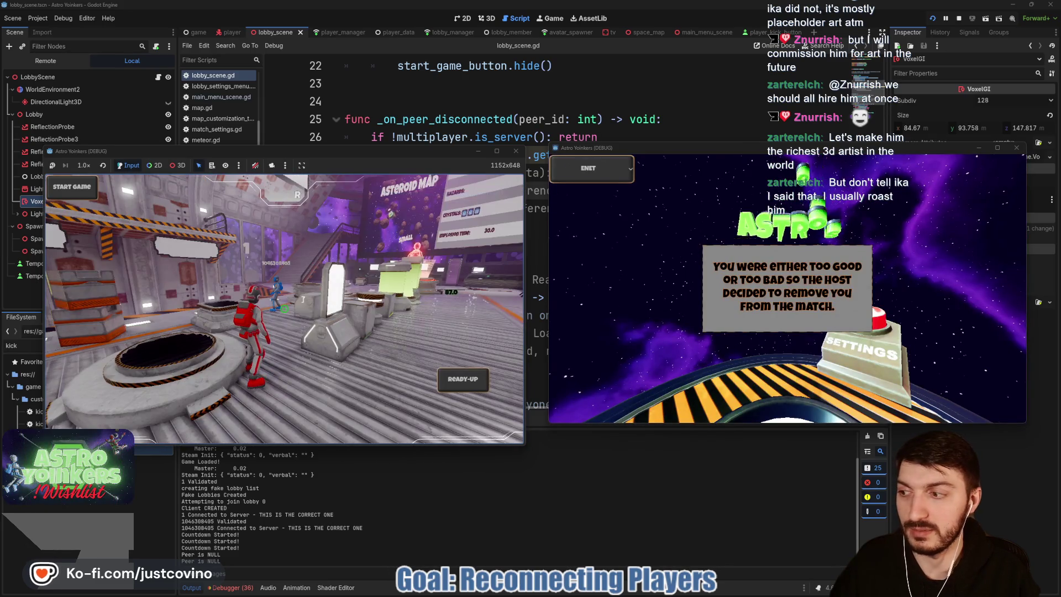
pyautogui.click(643, 309)
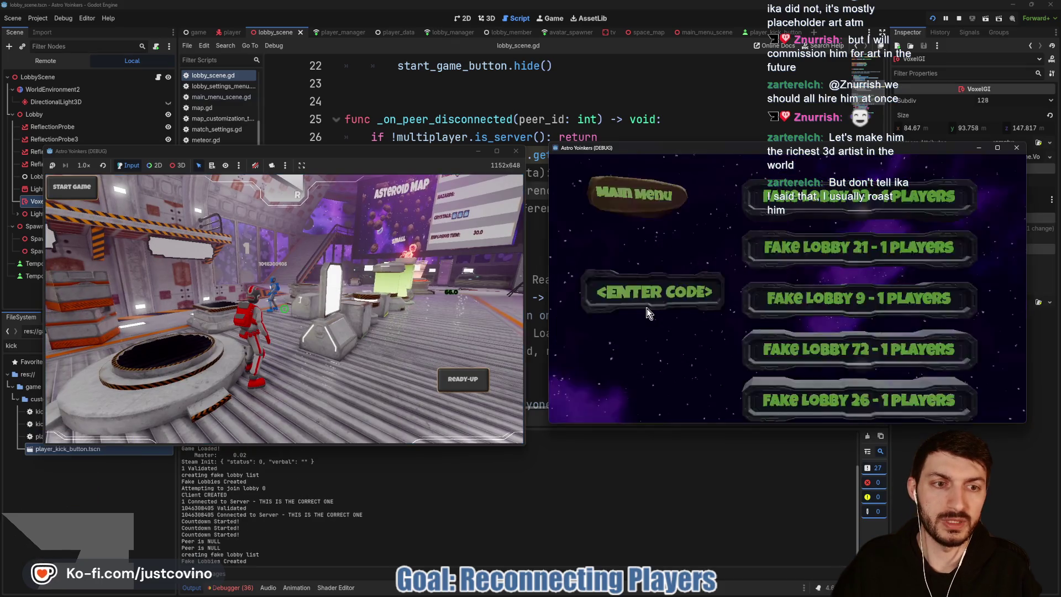
pyautogui.click(791, 202)
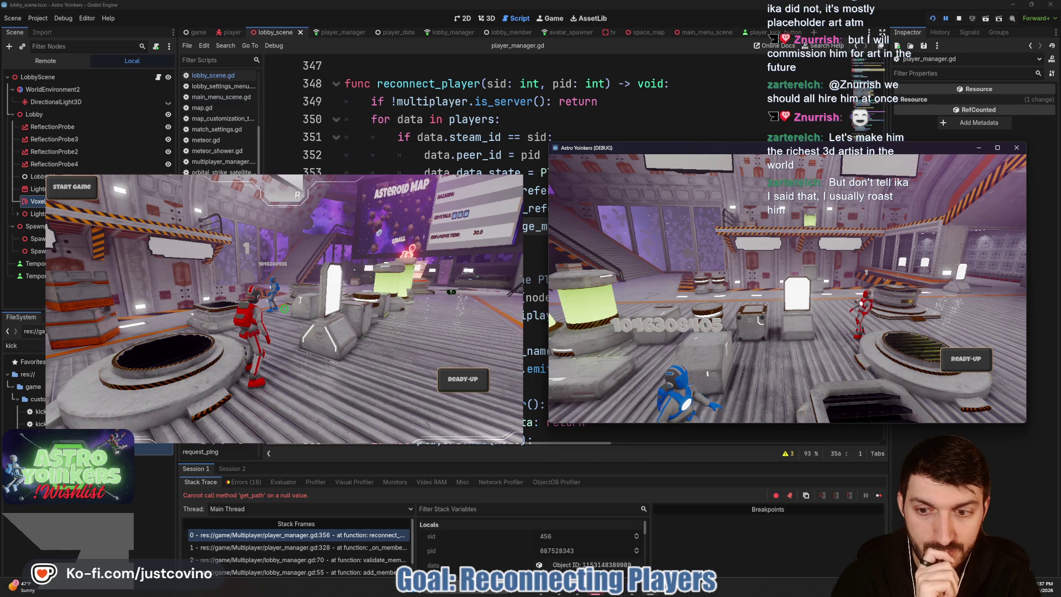
# Step: Stop the game, expand the debugger's Errors list, and open the shakeable_camera.gd:18 error source
pyautogui.press('F8')
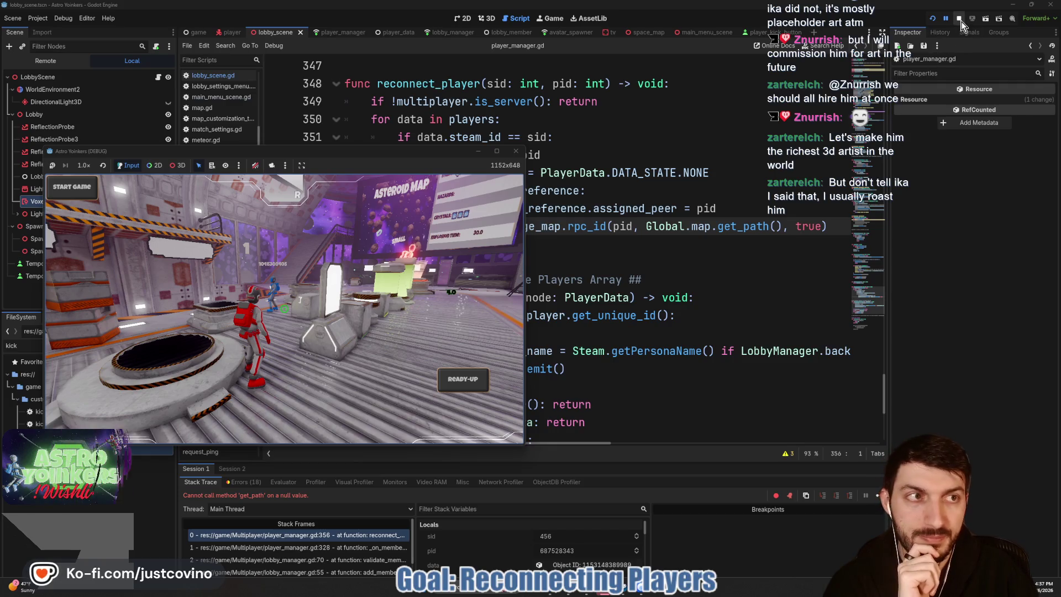
pyautogui.click(248, 480)
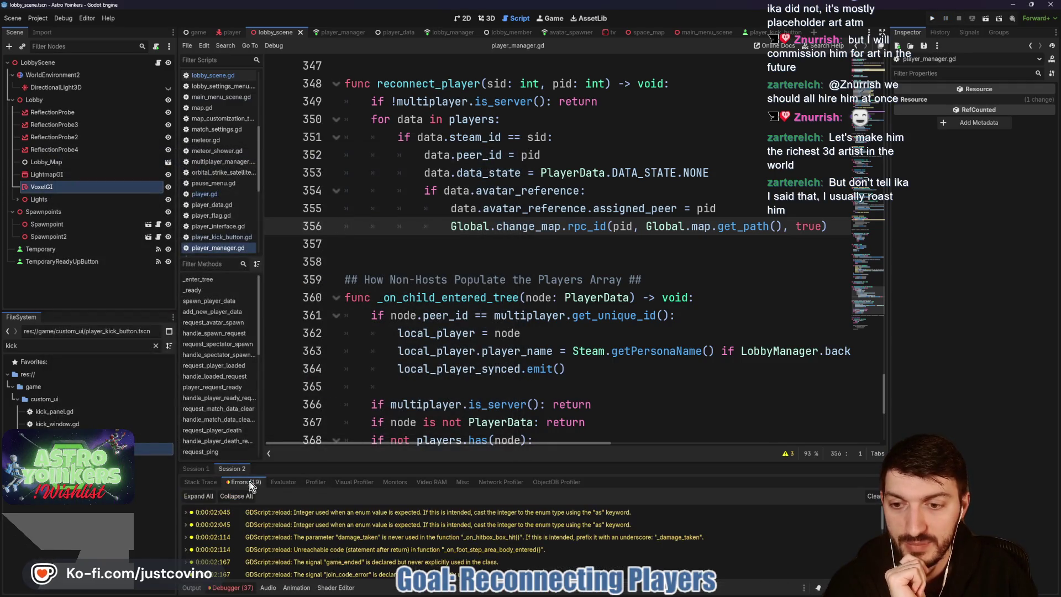
pyautogui.moveTo(458, 463); pyautogui.dragTo(458, 198)
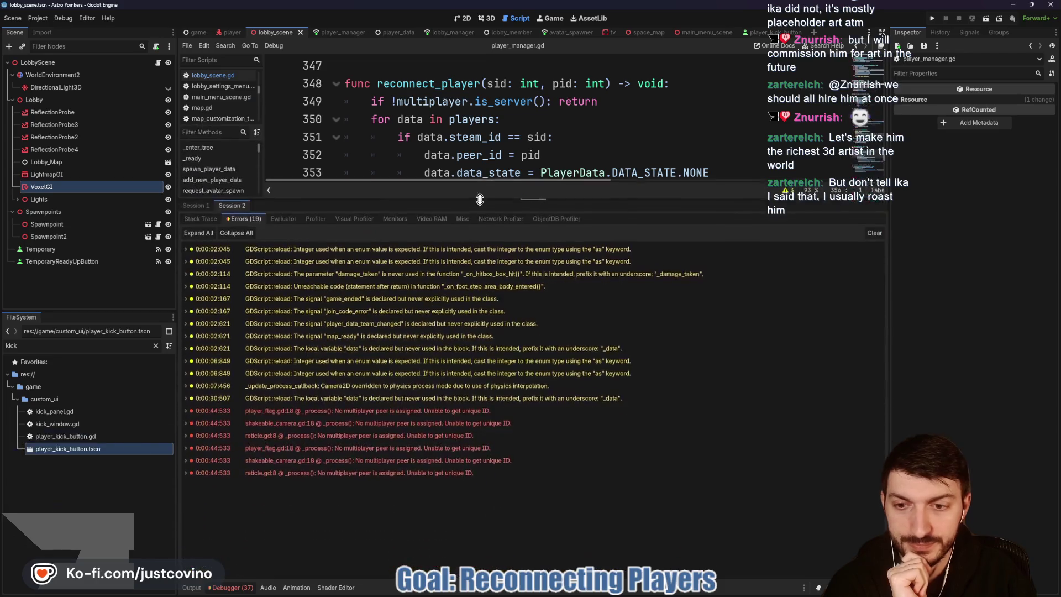
pyautogui.click(378, 411)
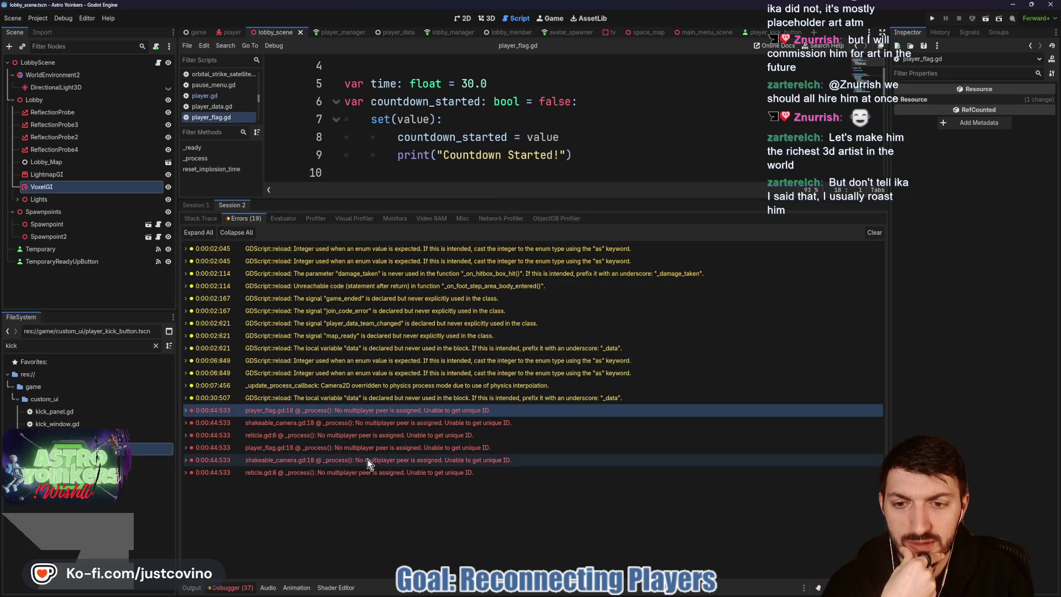
pyautogui.moveTo(362, 438)
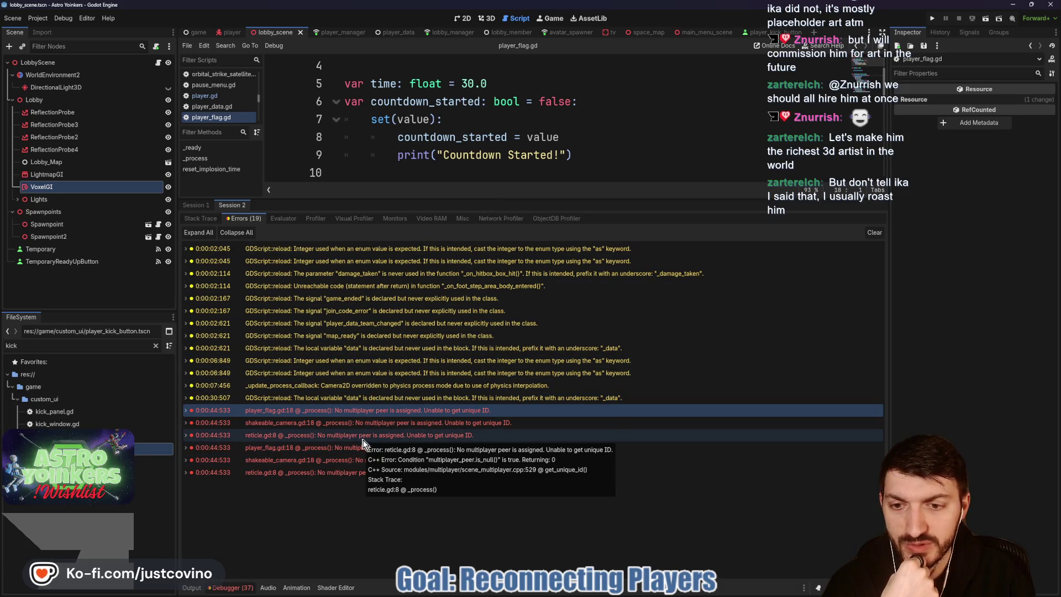
pyautogui.click(364, 423)
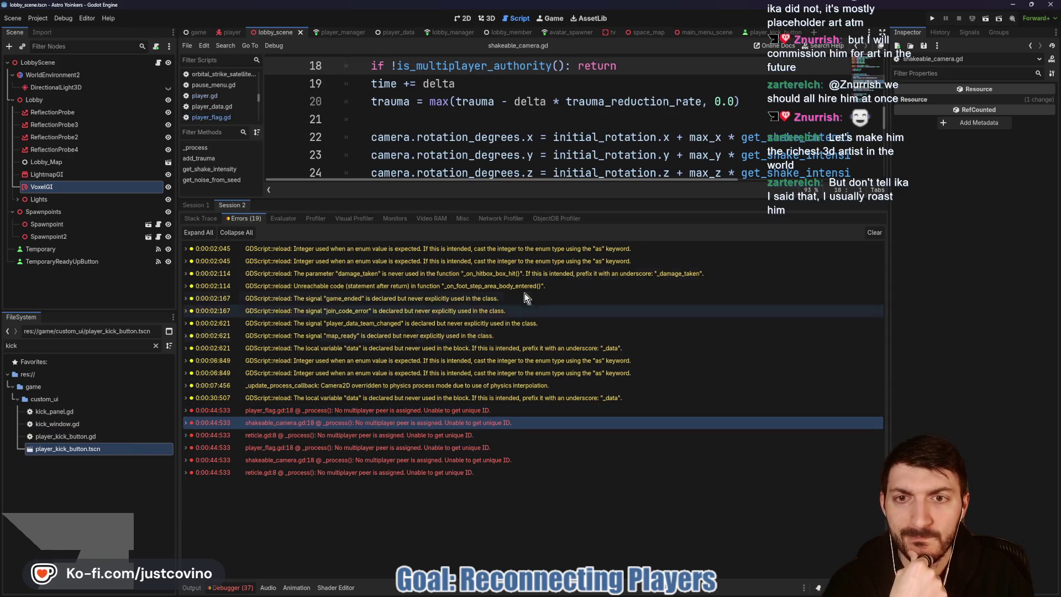
# Step: Resize the editor/debugger splitter to read shakeable_camera.gd alongside the error list
pyautogui.moveTo(515, 202); pyautogui.dragTo(499, 449)
pyautogui.scroll(5, 490, 328)
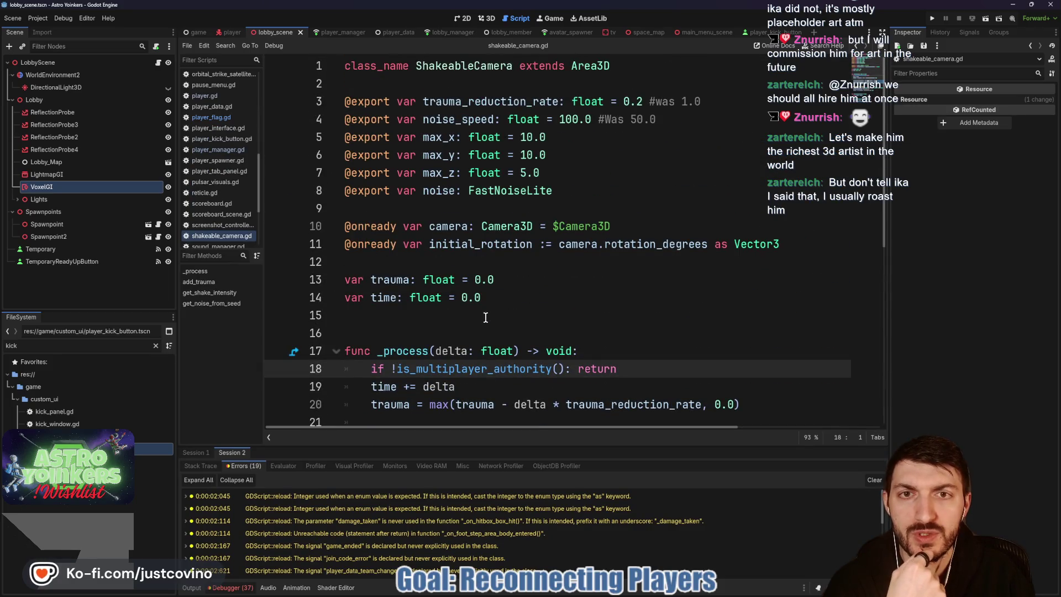
pyautogui.scroll(-1, 486, 321)
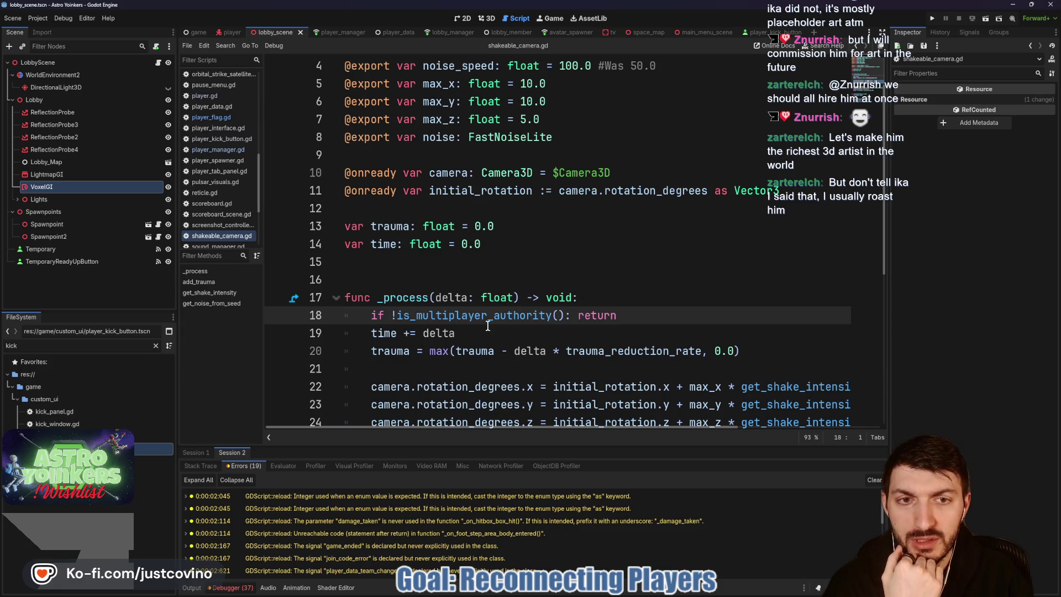
pyautogui.moveTo(412, 446); pyautogui.dragTo(412, 249)
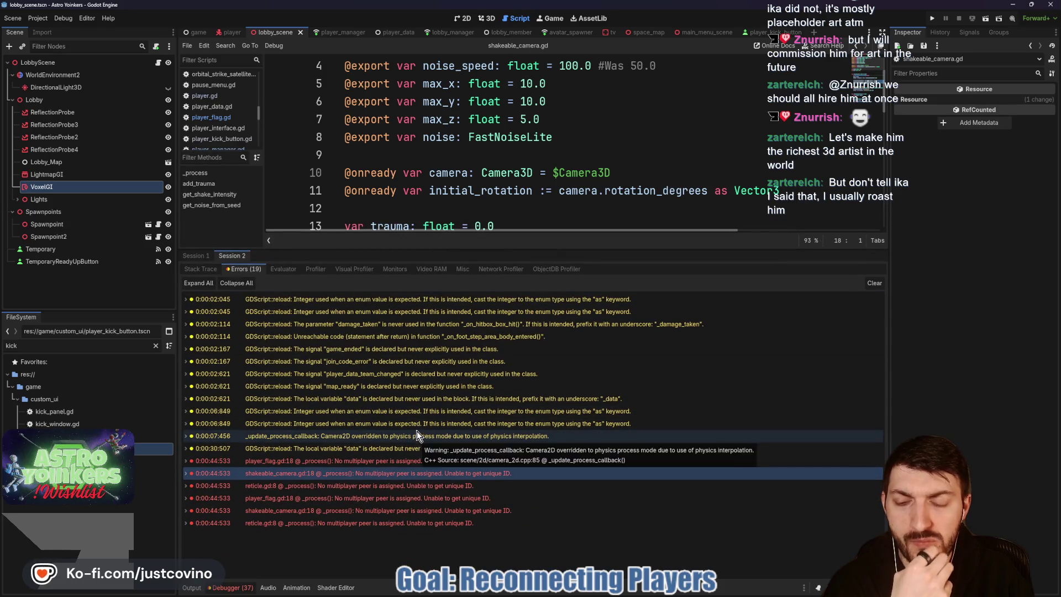
pyautogui.moveTo(402, 430)
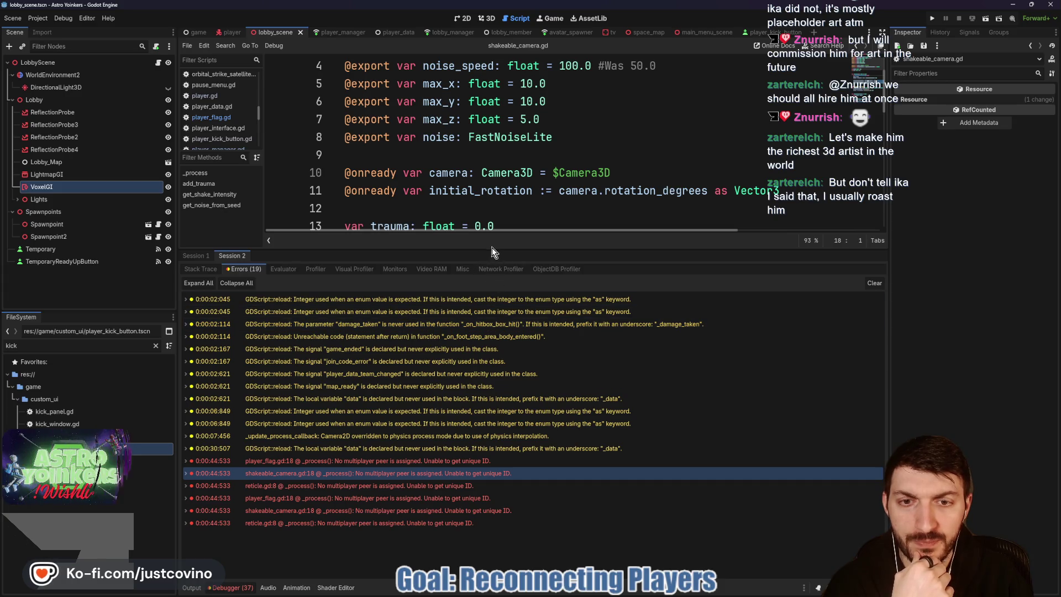
pyautogui.moveTo(492, 247)
pyautogui.mouseDown()
pyautogui.moveTo(499, 404)
pyautogui.moveTo(494, 356)
pyautogui.mouseUp()
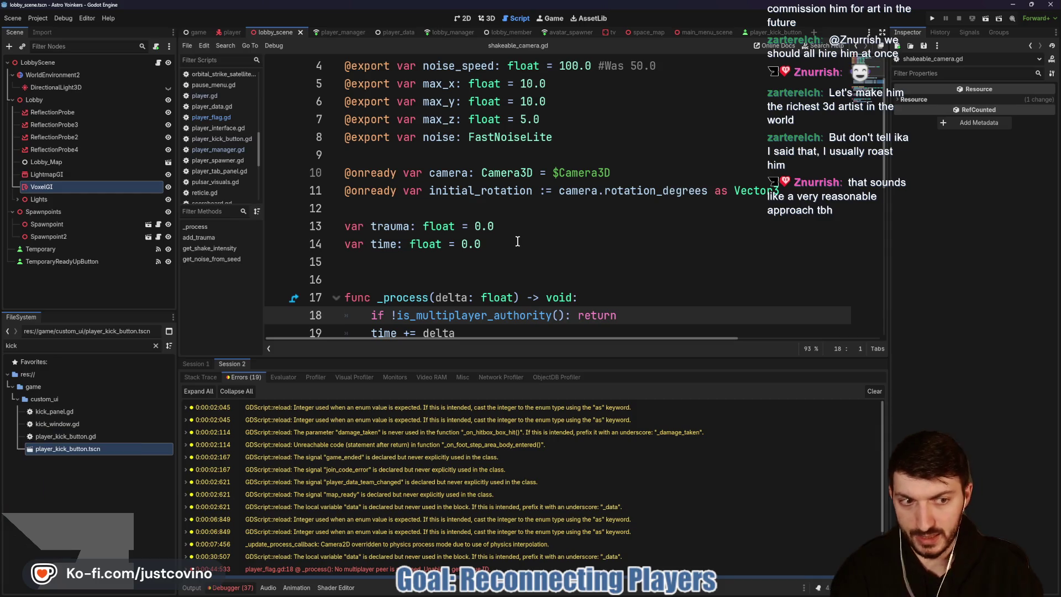
# Step: Give the script editor more room by hiding the bottom panel
pyautogui.moveTo(519, 357); pyautogui.dragTo(518, 426)
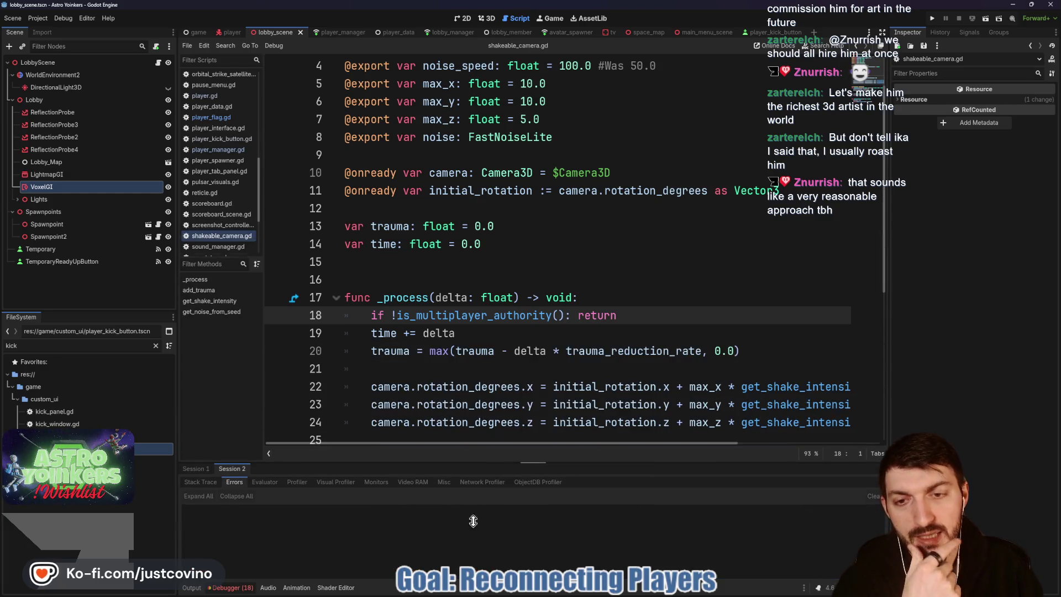
pyautogui.click(190, 588)
pyautogui.click(191, 589)
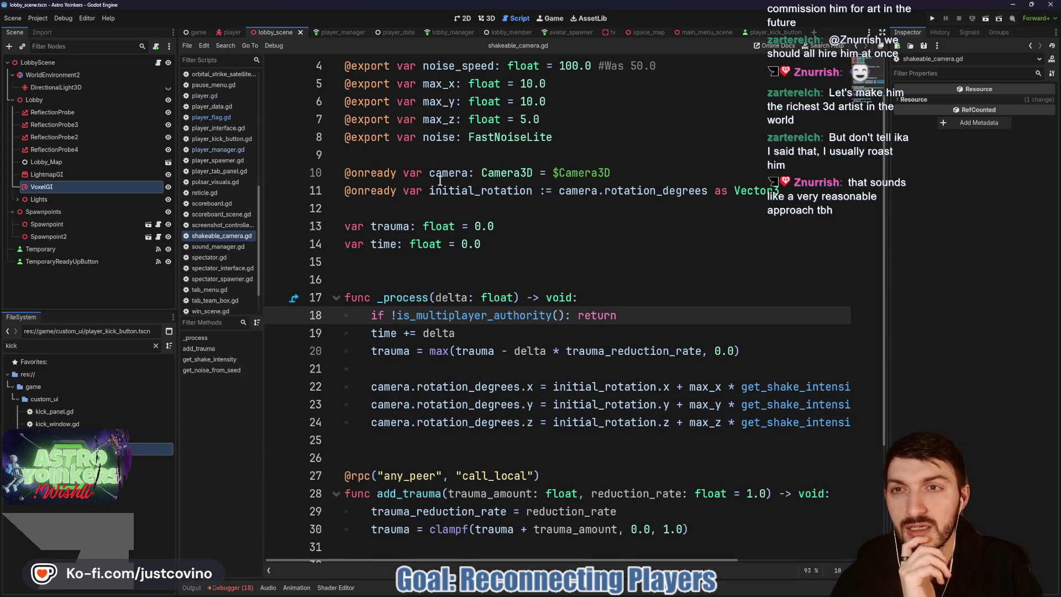
# Step: Uncomment lines 28–30 in lobby_scene.gd to restore the avatar_reference queue_free block
pyautogui.click(221, 32)
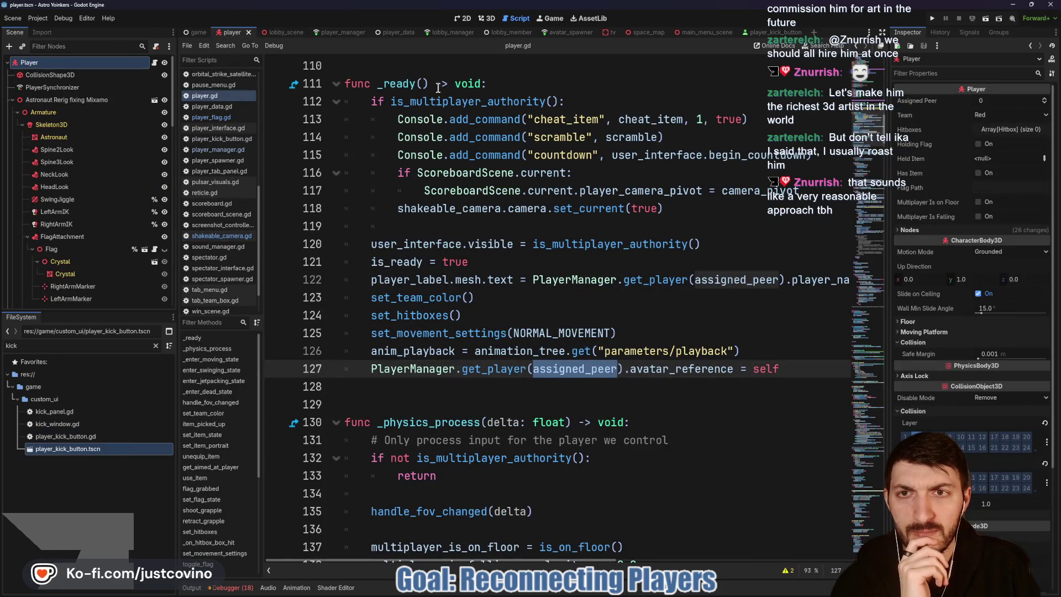
pyautogui.click(279, 33)
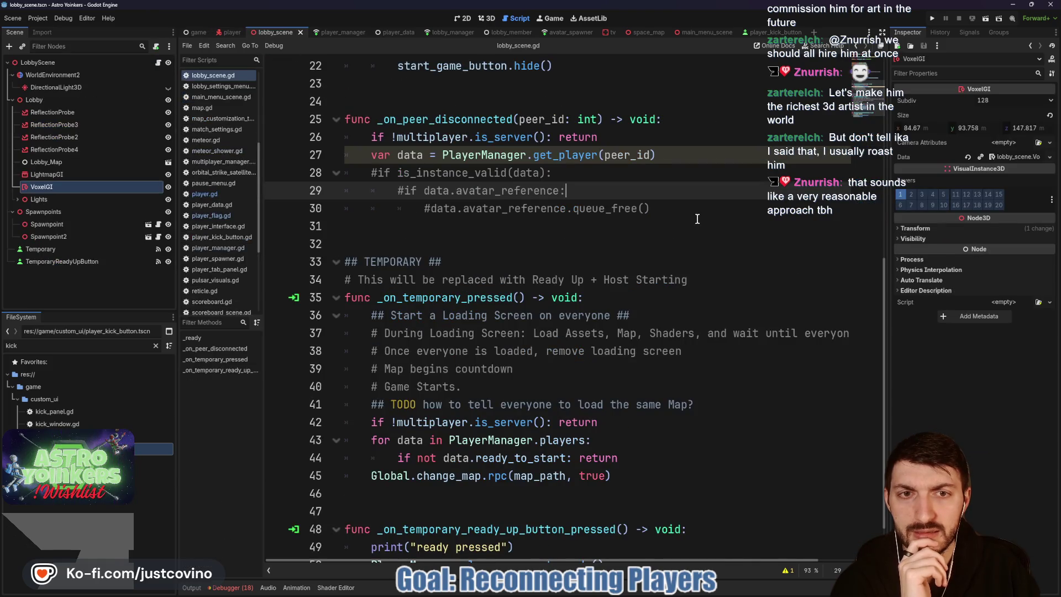
pyautogui.moveTo(672, 211)
pyautogui.mouseDown()
pyautogui.moveTo(397, 191)
pyautogui.moveTo(345, 173)
pyautogui.mouseUp()
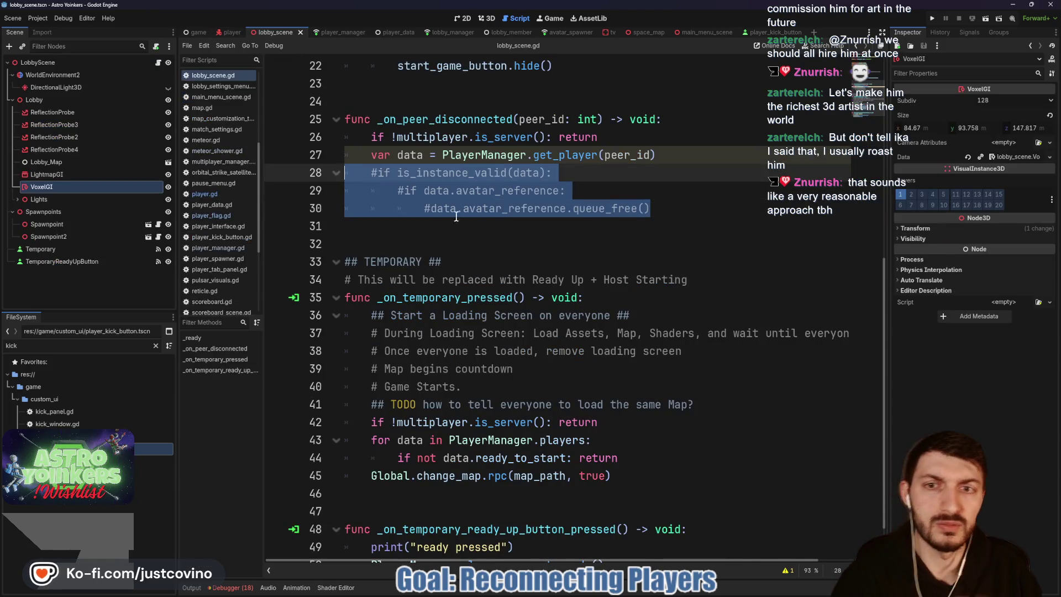
pyautogui.hotkey('ctrl', 'k')
pyautogui.click(583, 189)
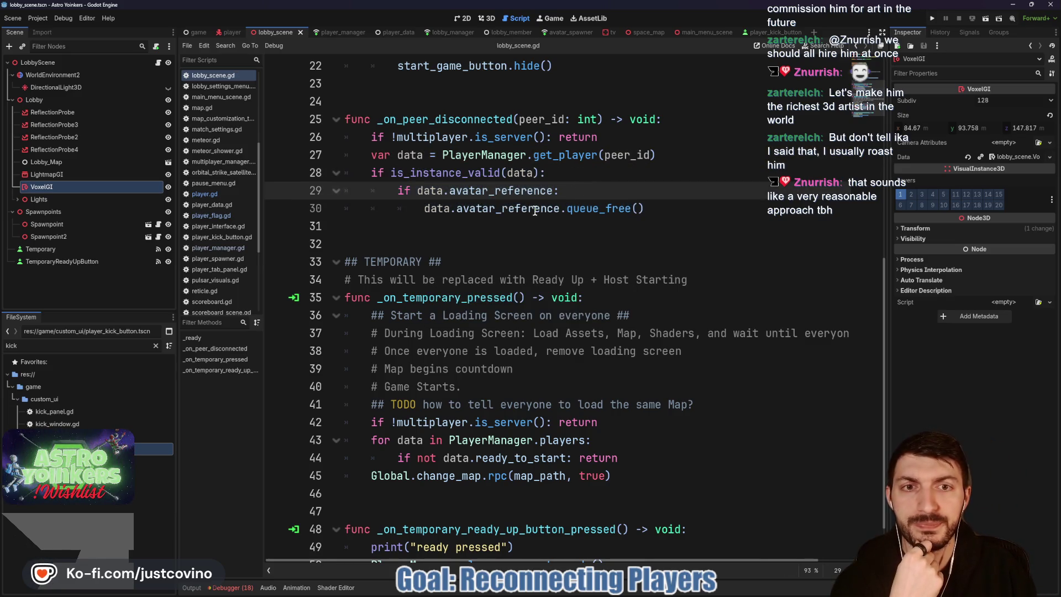
# Step: Open player_manager.gd and inspect reconnect_player around line 355
pyautogui.click(339, 33)
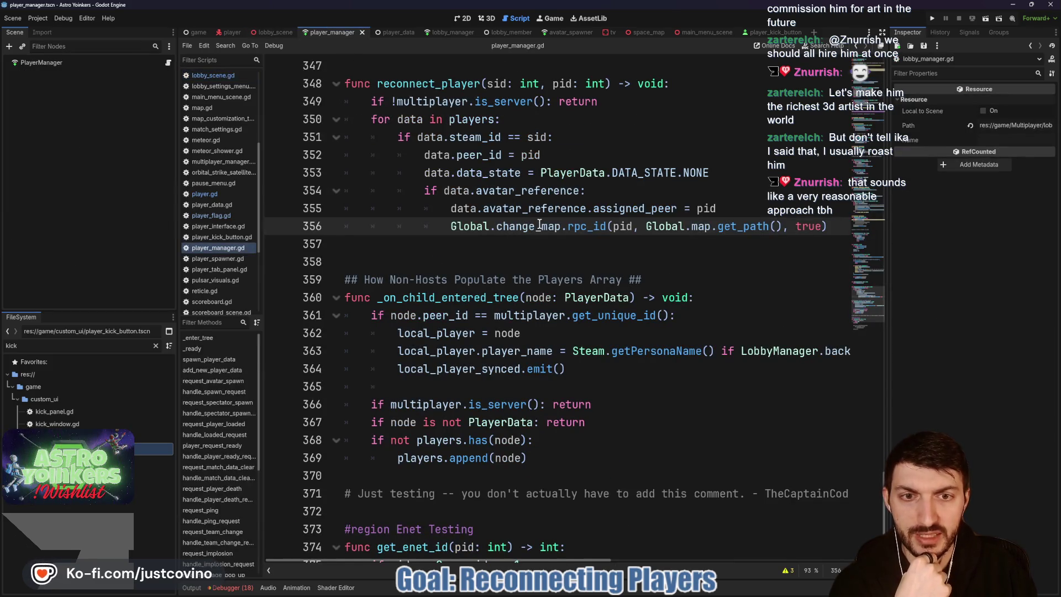
pyautogui.scroll(1, 539, 226)
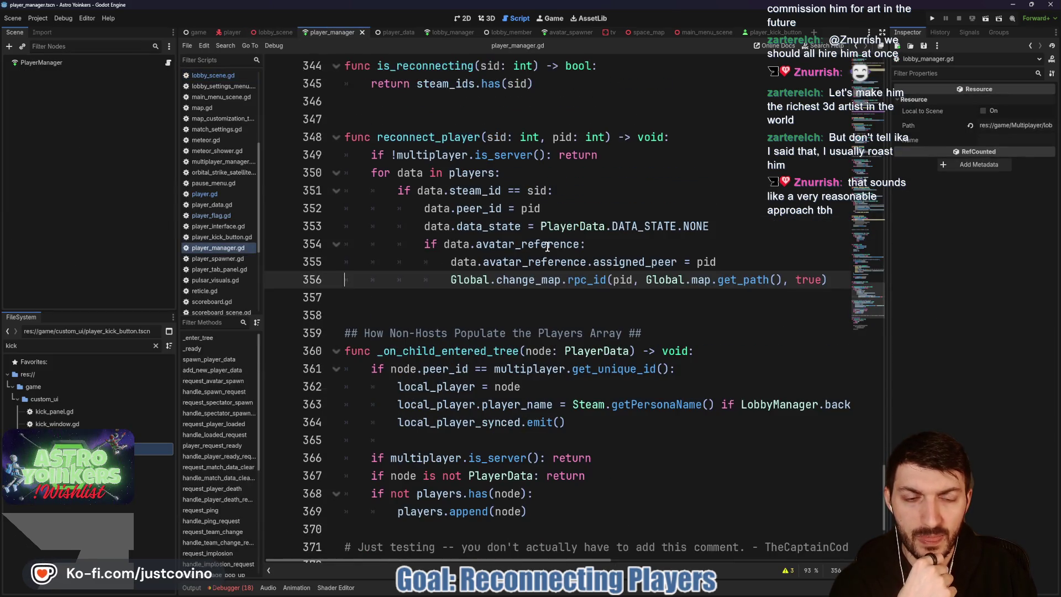
pyautogui.click(730, 262)
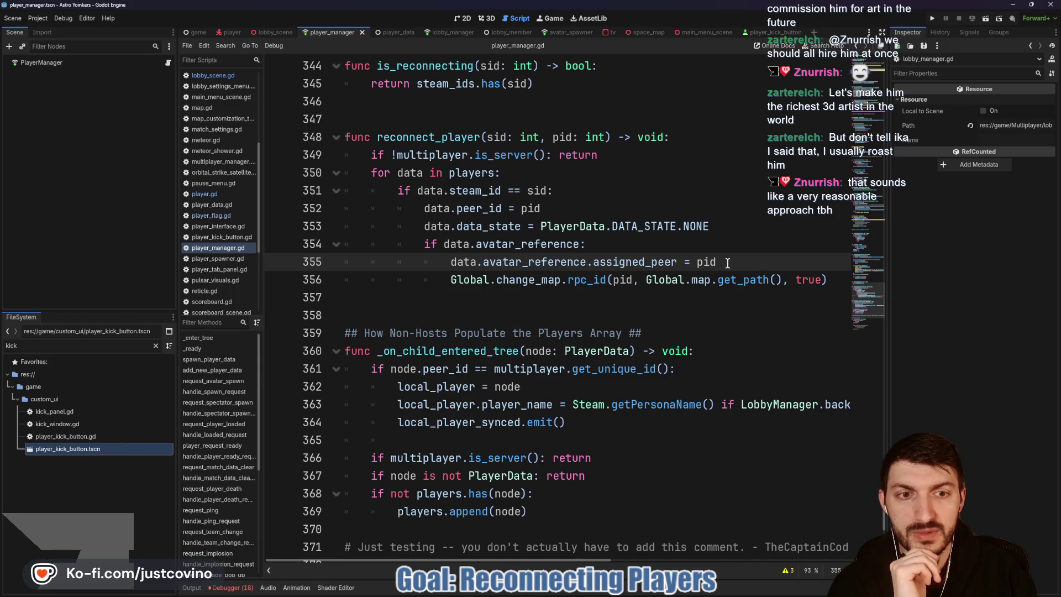
pyautogui.moveTo(727, 263); pyautogui.dragTo(464, 262)
# Step: Scroll up through player_manager.gd to review the spawn_player_data code
pyautogui.scroll(1, 739, 269)
pyautogui.scroll(1, 739, 269)
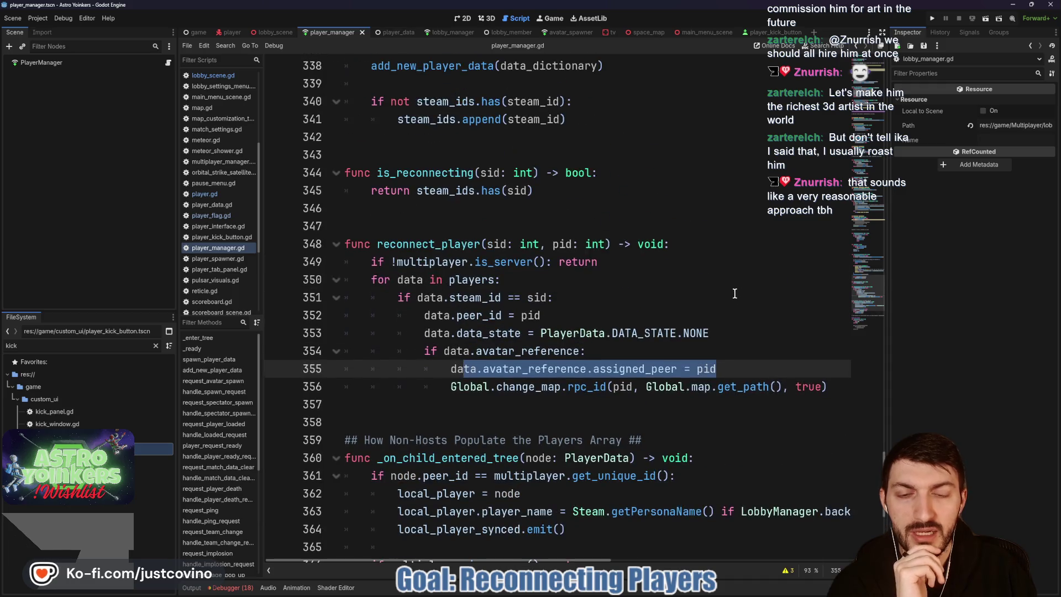
pyautogui.scroll(3, 737, 325)
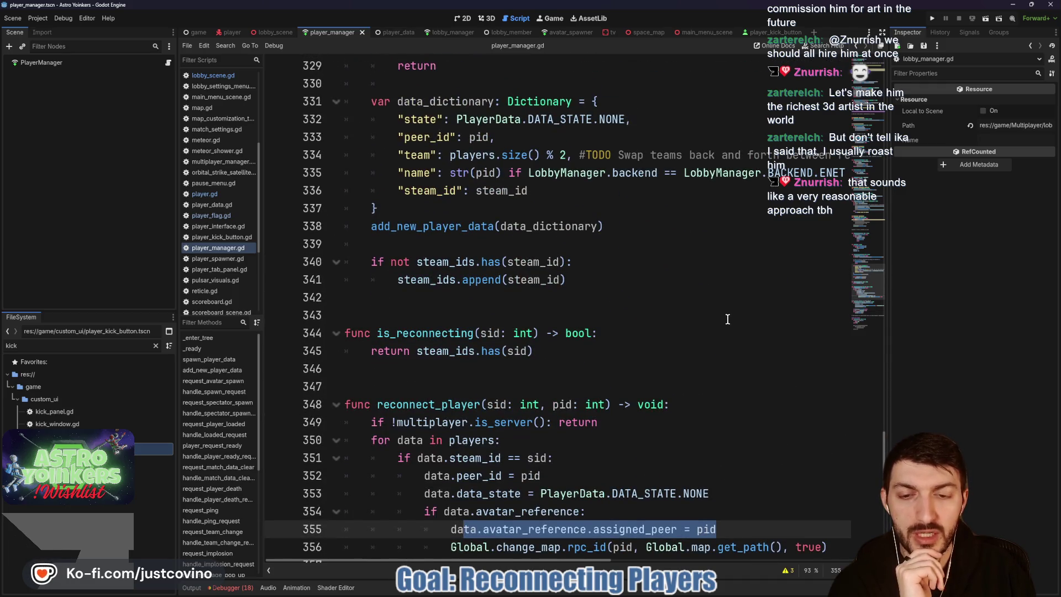
pyautogui.scroll(6, 728, 319)
pyautogui.scroll(5, 732, 319)
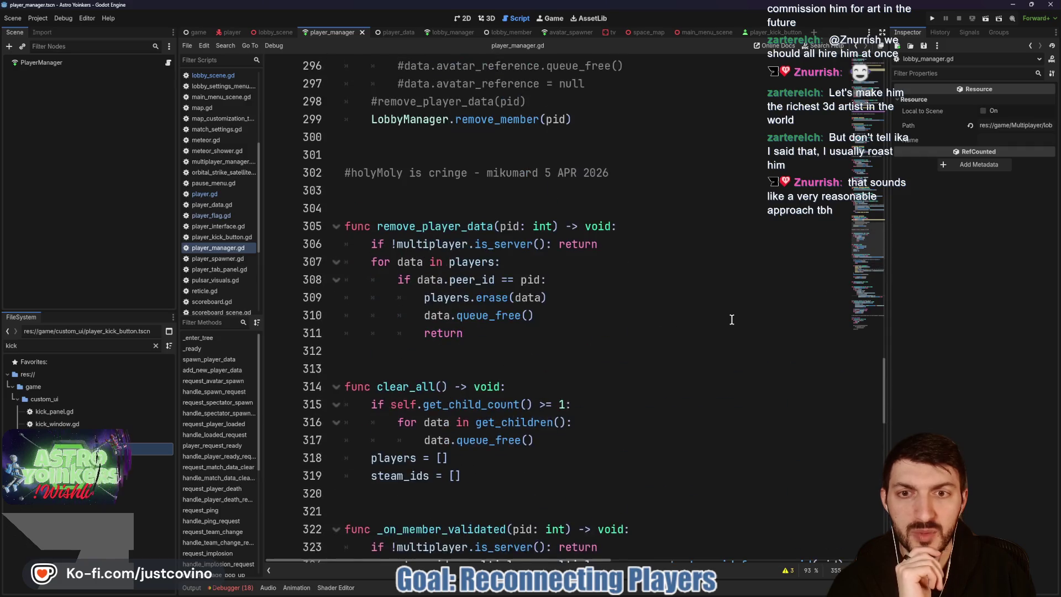
pyautogui.scroll(6, 731, 319)
pyautogui.scroll(11, 732, 319)
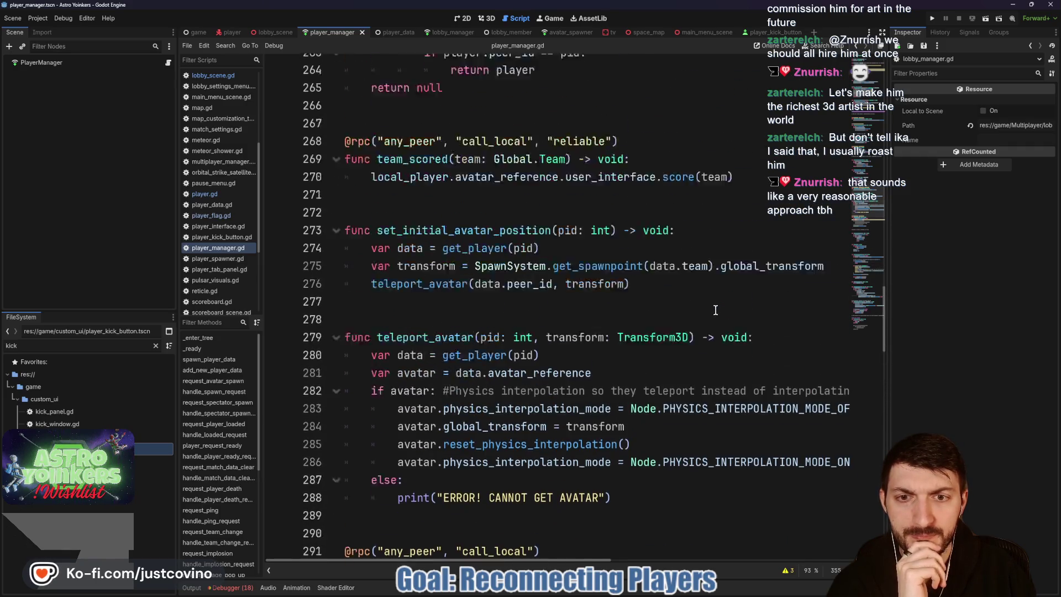
pyautogui.scroll(10, 713, 310)
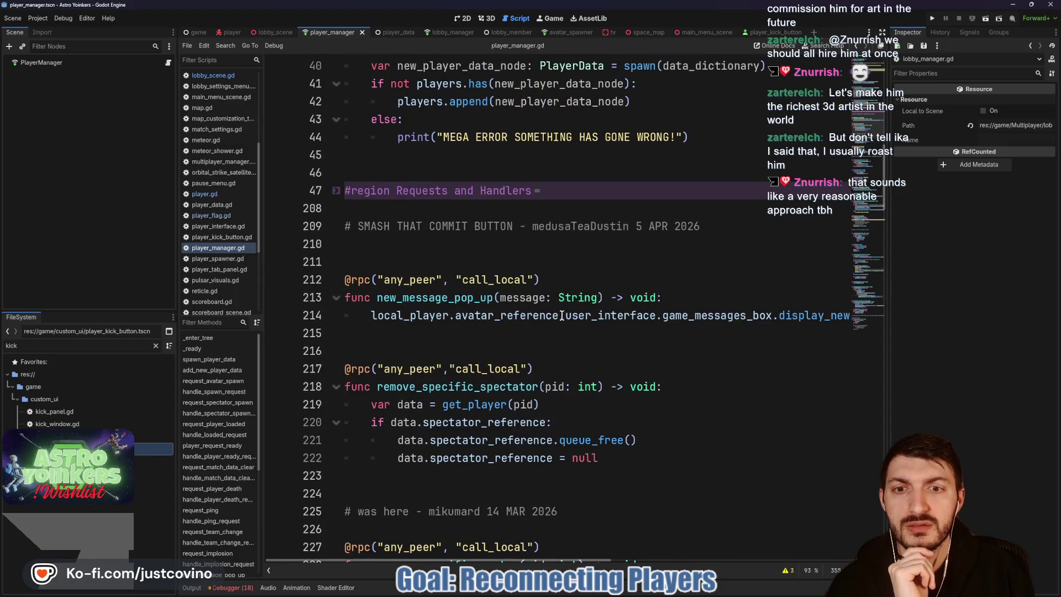
pyautogui.scroll(4, 554, 315)
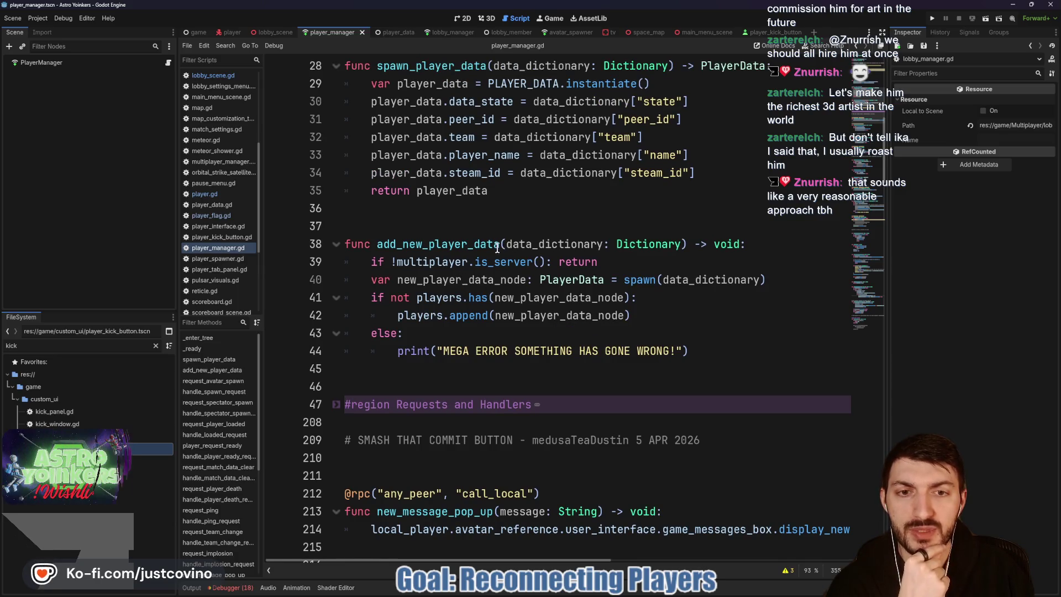
pyautogui.scroll(3, 488, 253)
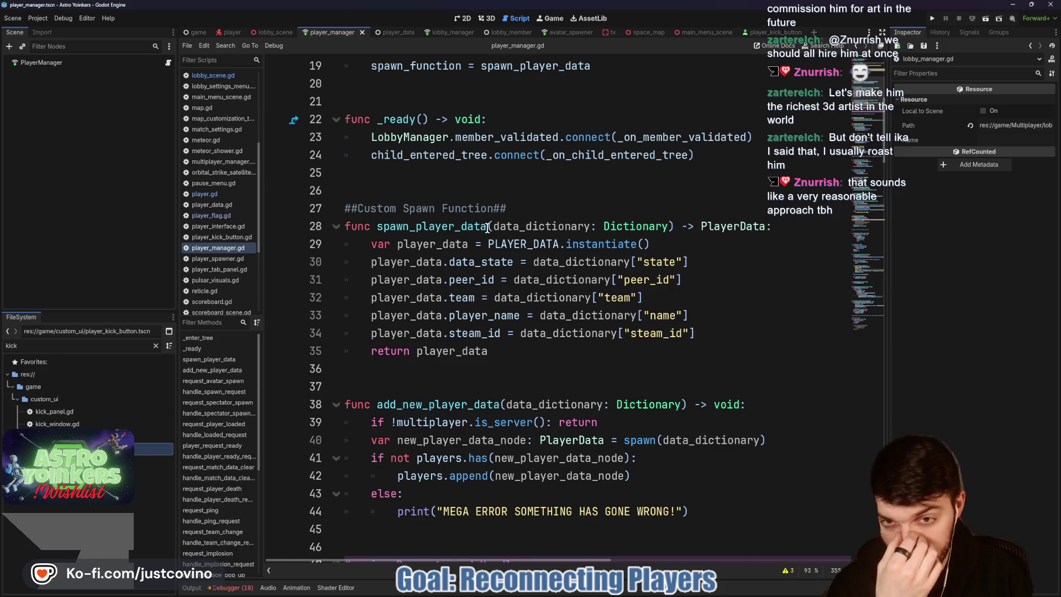
pyautogui.scroll(-1, 487, 228)
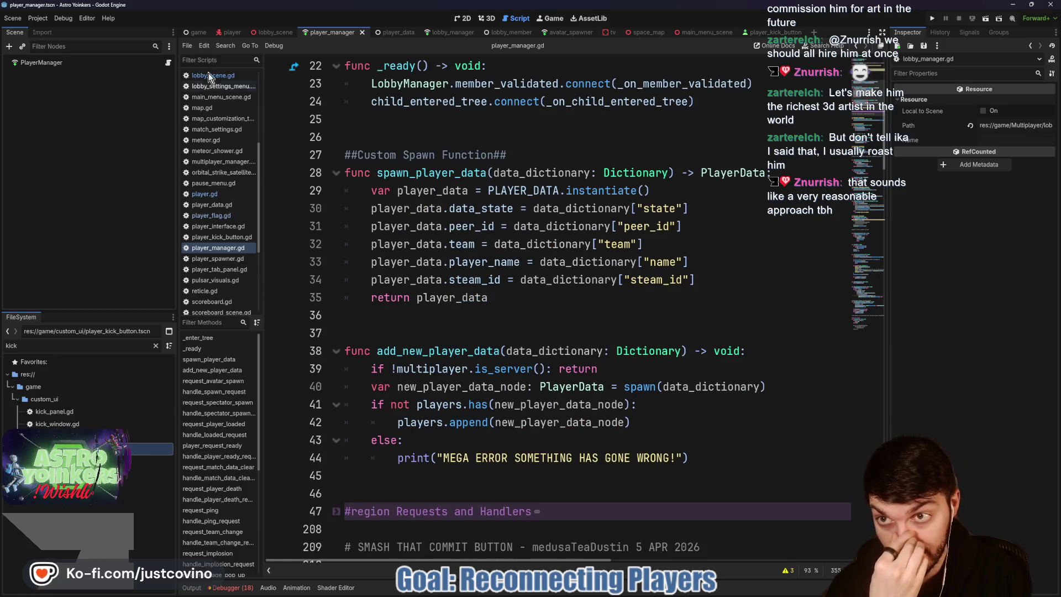
pyautogui.click(197, 32)
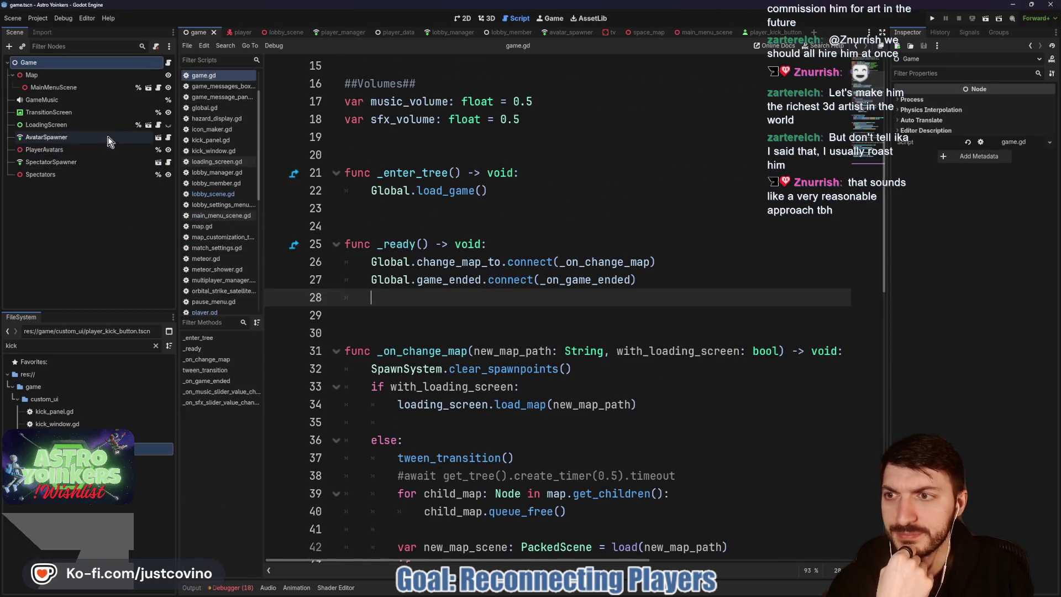
# Step: Open player_spawner.gd and inspect the spawn_player function and the AvatarSpawner class name
pyautogui.click(168, 138)
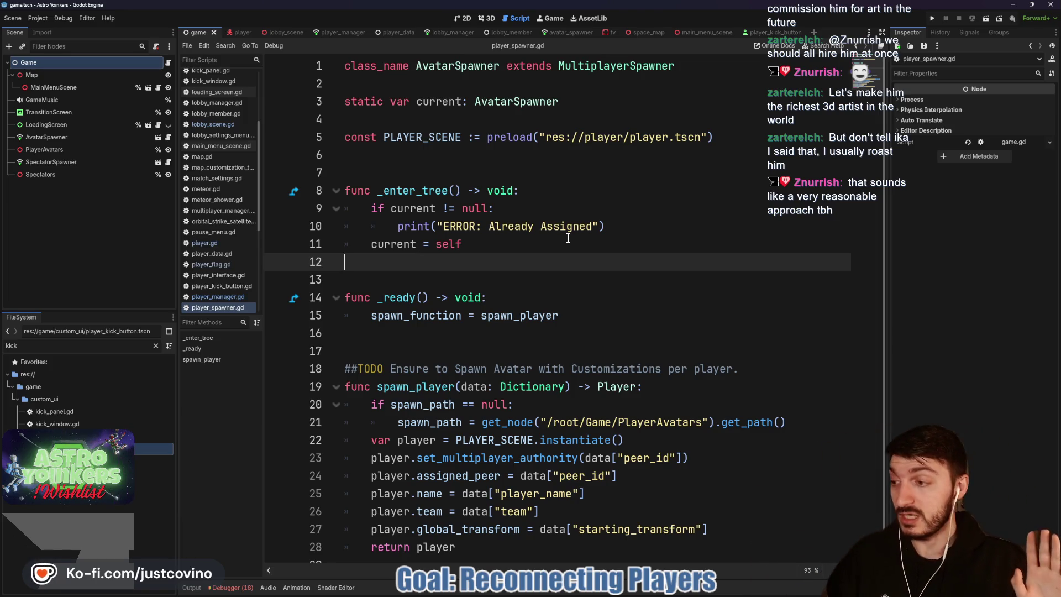
pyautogui.scroll(-1, 545, 302)
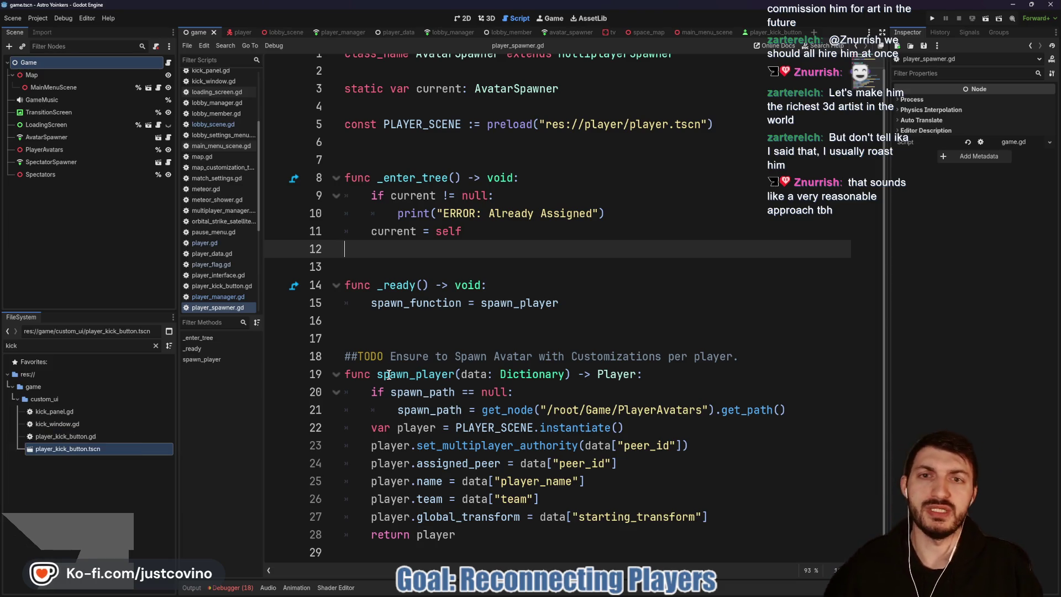
pyautogui.scroll(1, 388, 375)
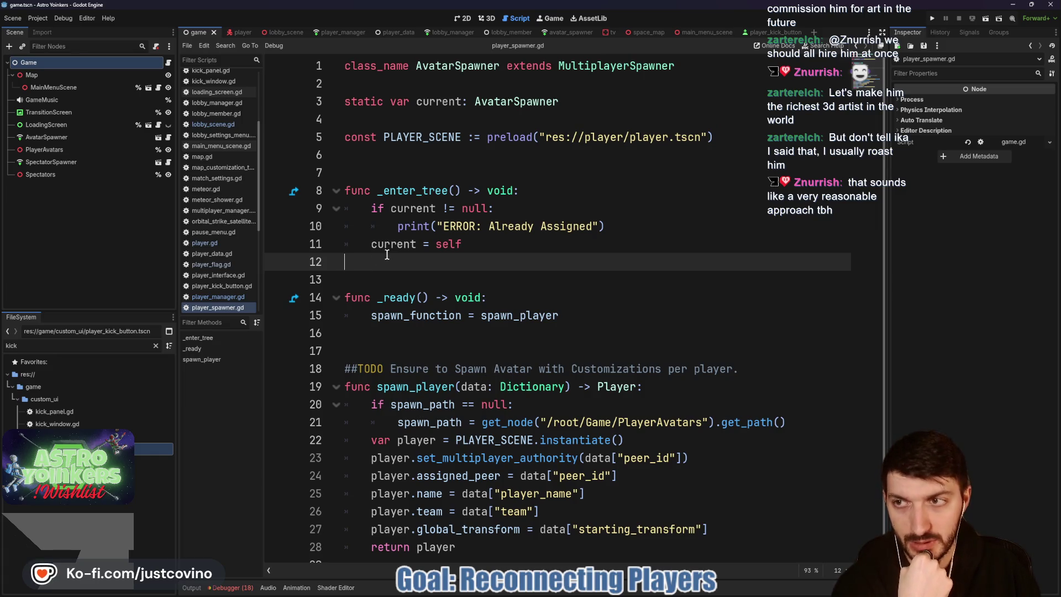
pyautogui.doubleClick(430, 382)
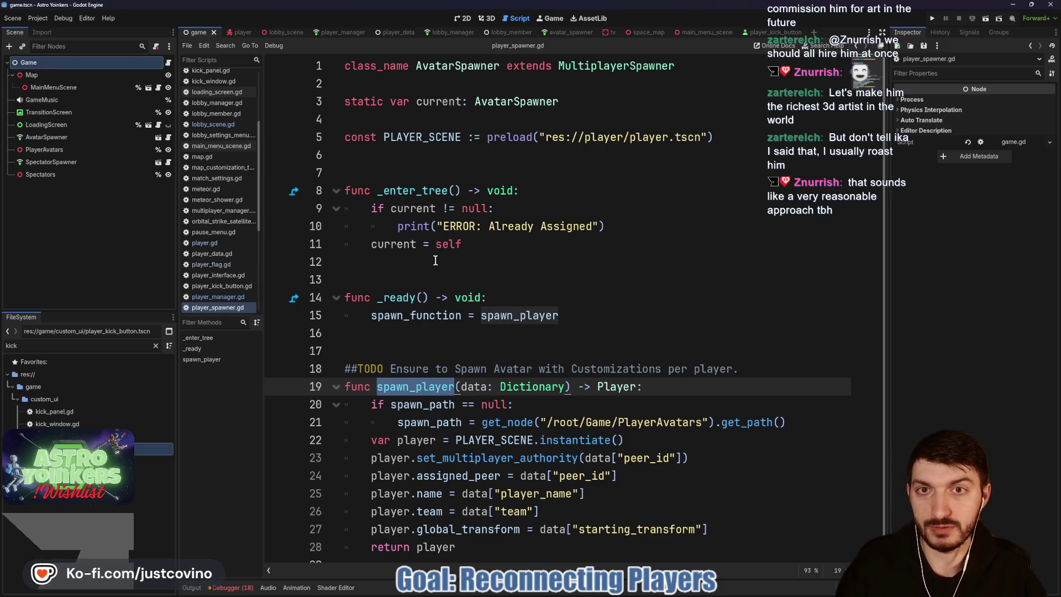
pyautogui.doubleClick(443, 66)
# Step: Search all project files for AvatarSpawner and jump to its usage in player_manager.gd
pyautogui.hotkey('ctrl', 'shift', 'f')
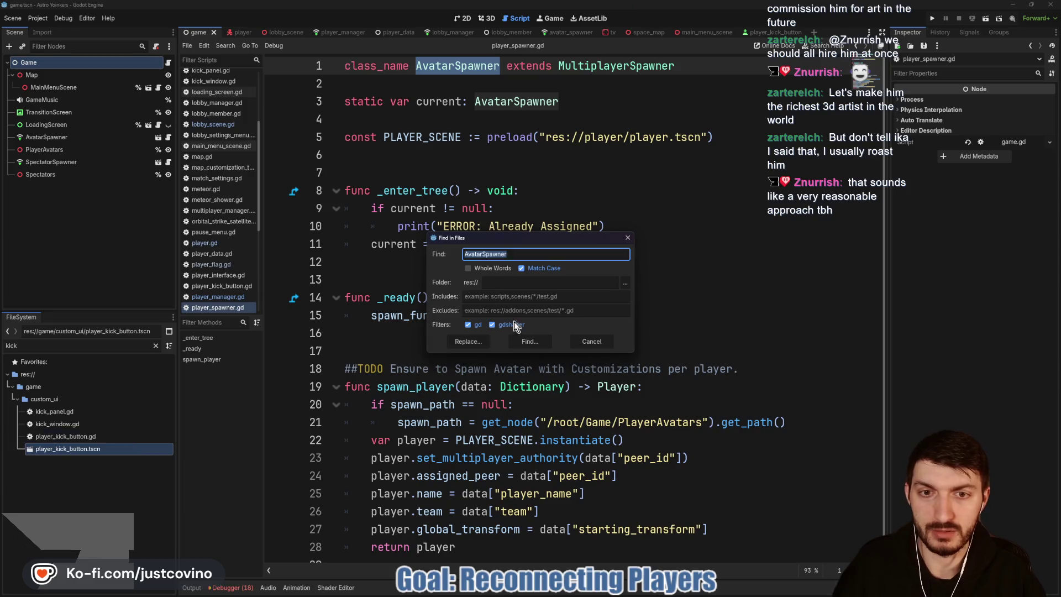
pyautogui.click(531, 338)
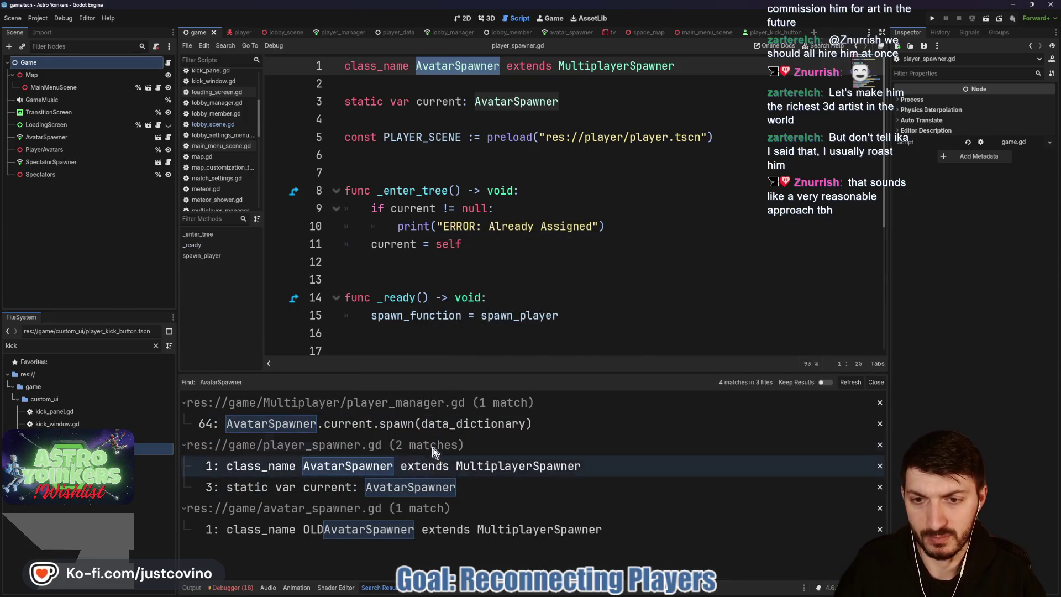
pyautogui.click(425, 431)
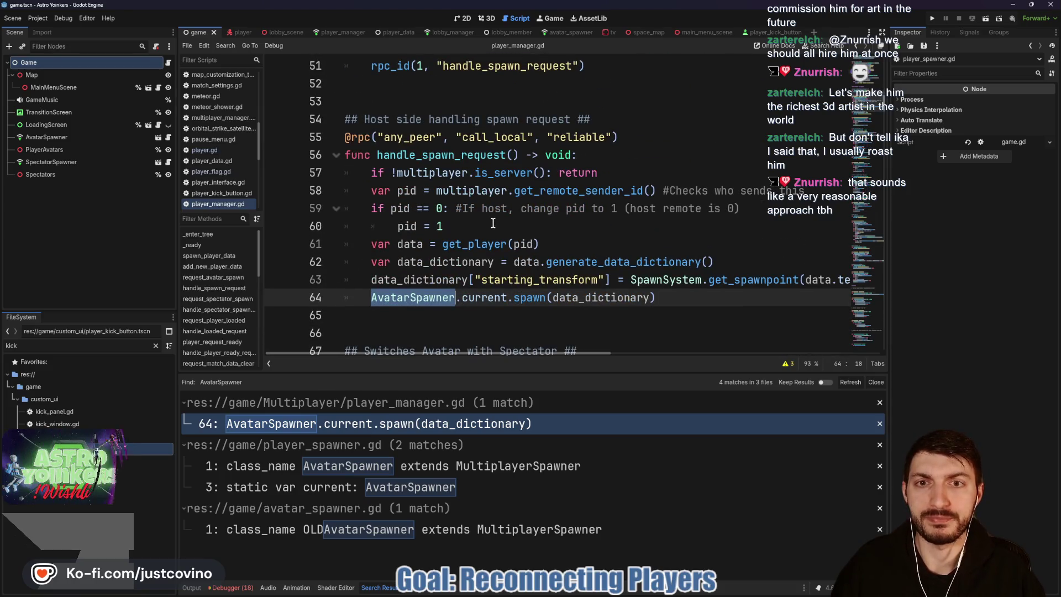
pyautogui.scroll(2, 494, 223)
pyautogui.scroll(-1, 493, 218)
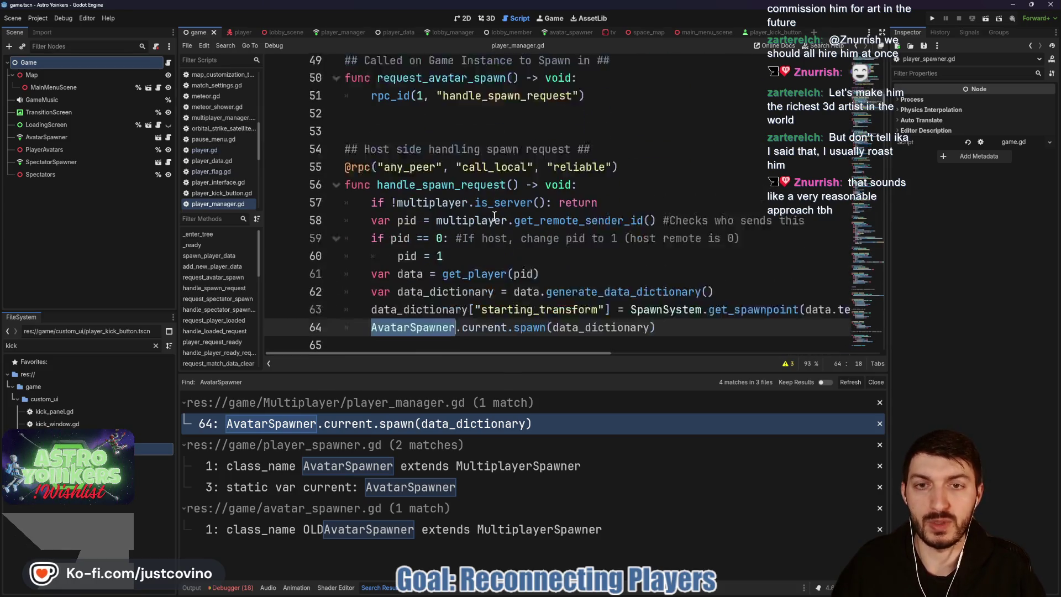
pyautogui.scroll(-1, 493, 215)
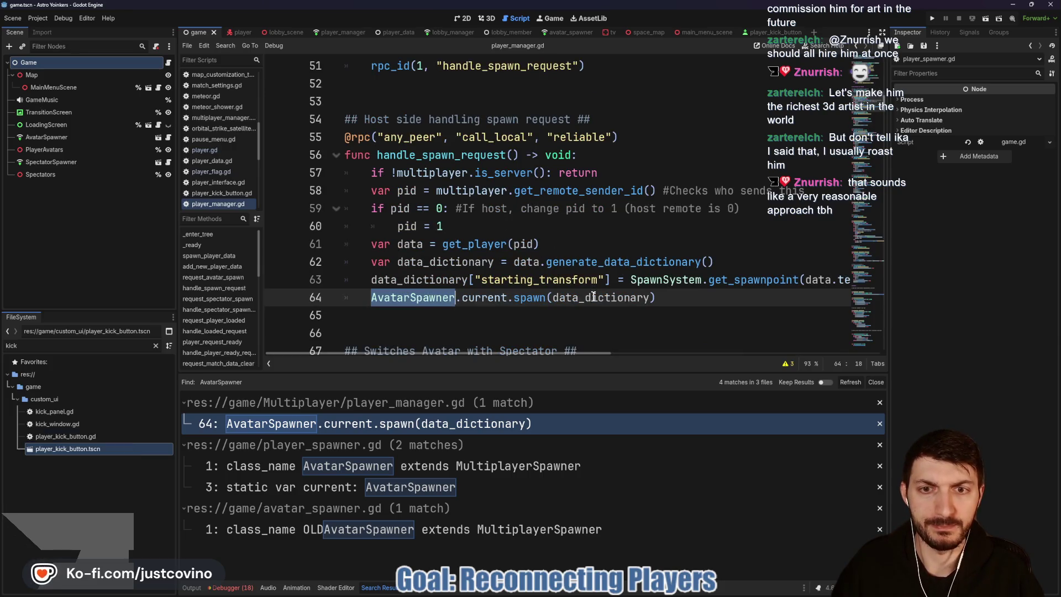
# Step: Close the search results and read through the spawn, loading, team and ping request handlers
pyautogui.click(876, 382)
pyautogui.click(510, 318)
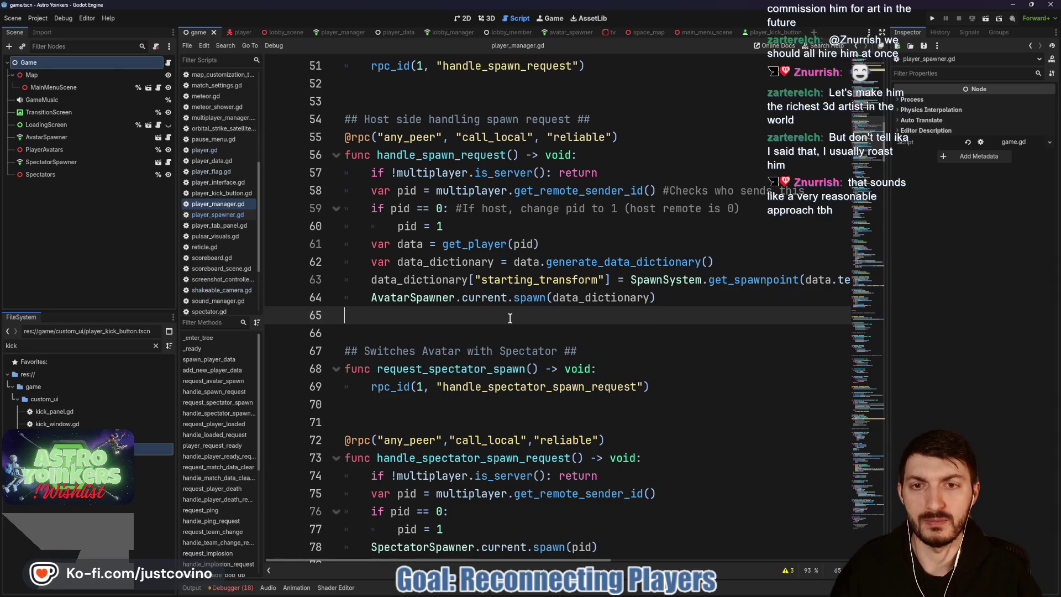
pyautogui.scroll(-1, 510, 318)
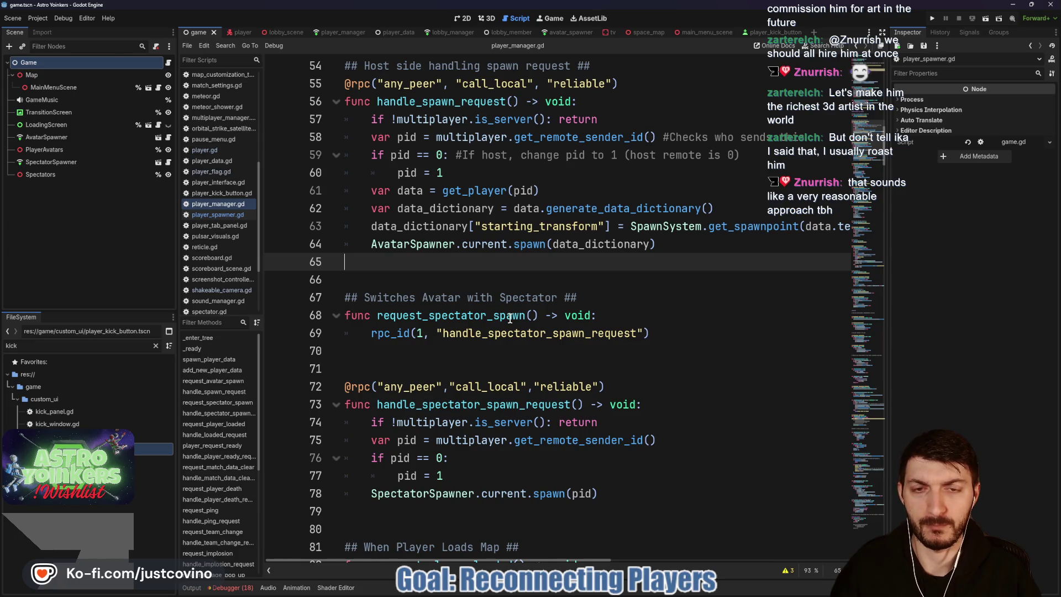
pyautogui.scroll(-9, 510, 318)
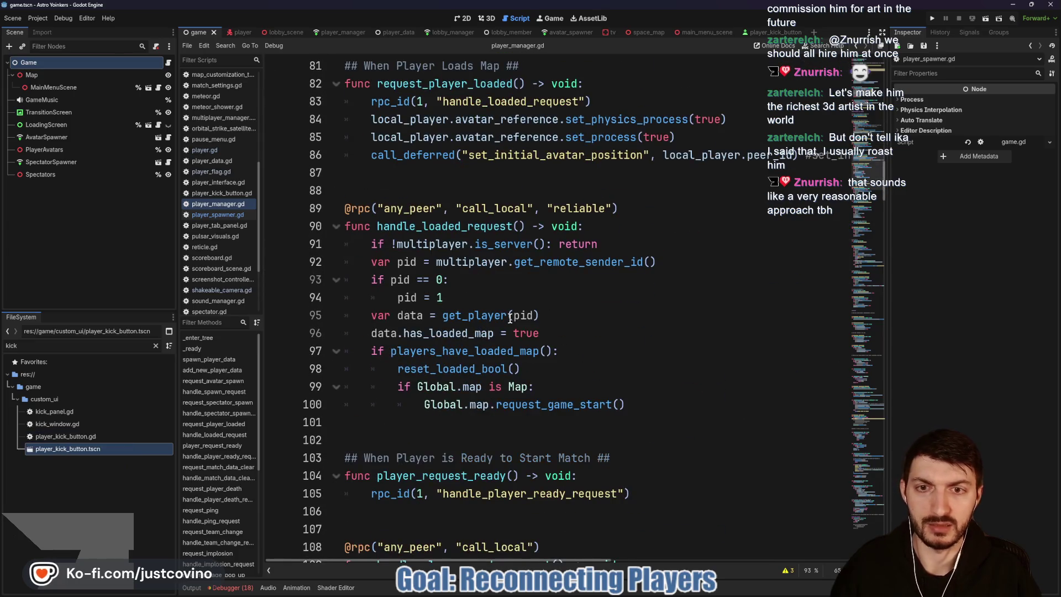
pyautogui.scroll(-7, 533, 329)
pyautogui.scroll(-15, 533, 330)
pyautogui.scroll(-6, 533, 329)
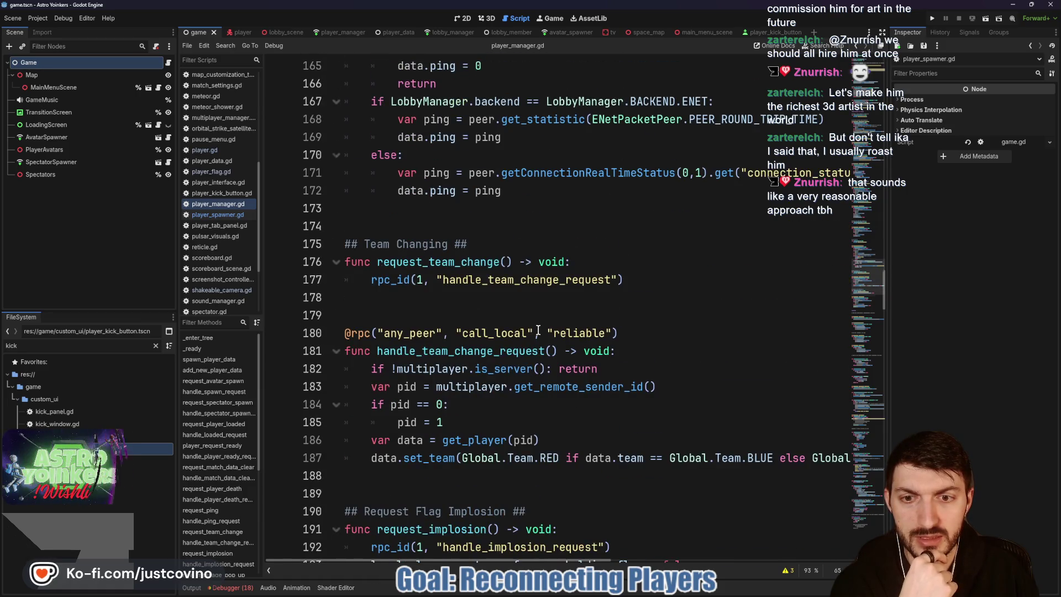
pyautogui.scroll(-5, 537, 329)
pyautogui.scroll(-1, 537, 330)
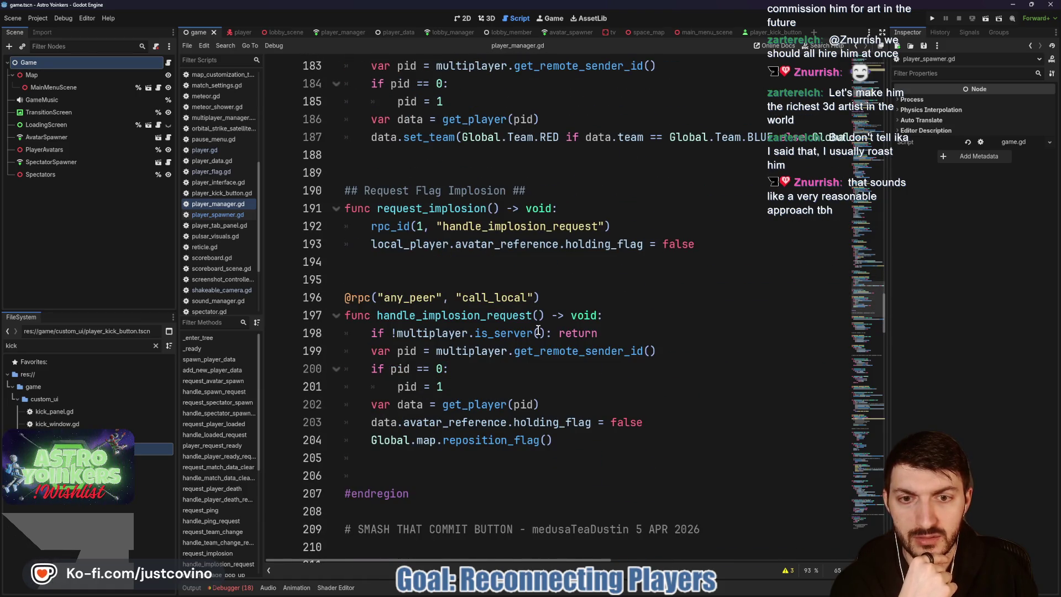
pyautogui.scroll(11, 538, 331)
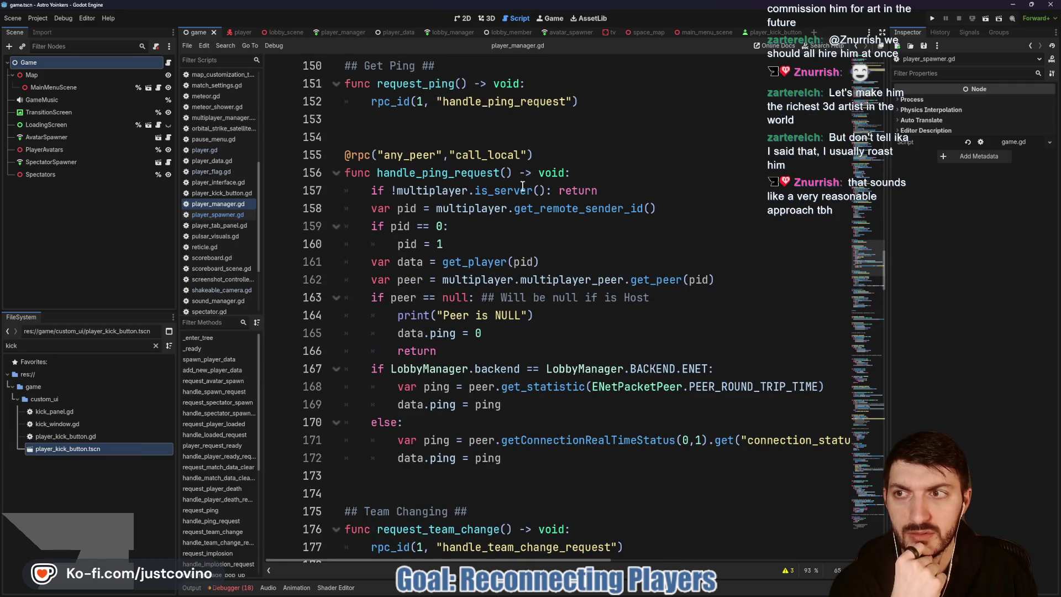
pyautogui.click(345, 32)
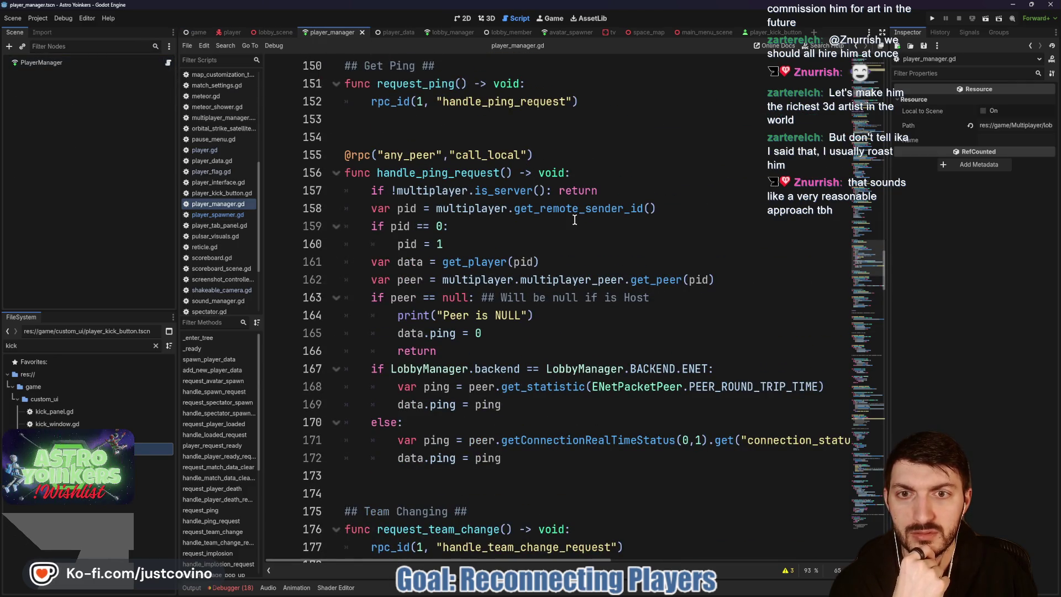
# Step: Jump to the reconnect_player function in player_manager.gd
pyautogui.scroll(2, 575, 222)
pyautogui.scroll(7, 575, 222)
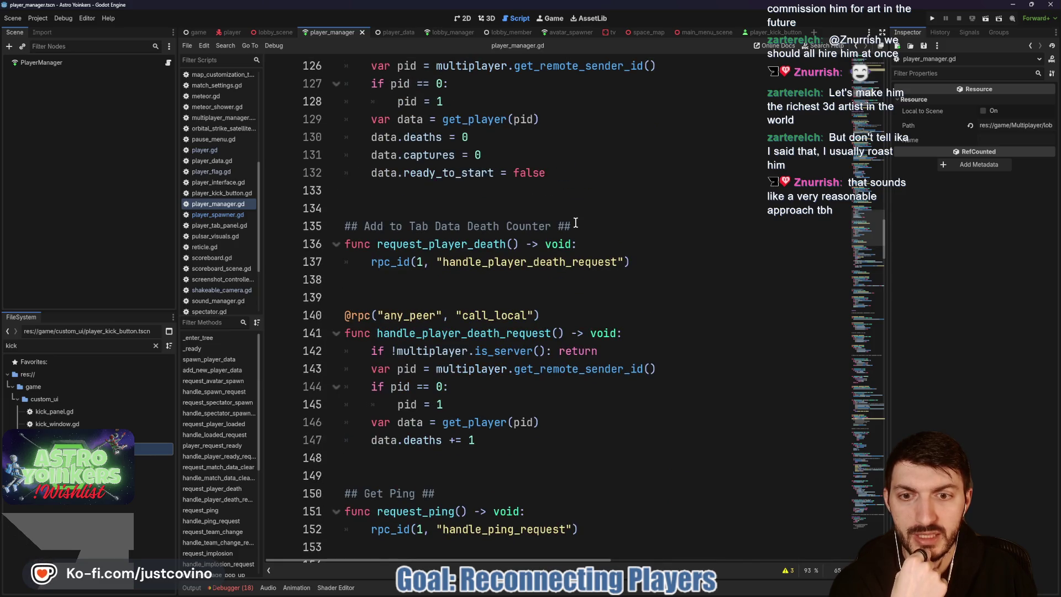
pyautogui.scroll(3, 575, 225)
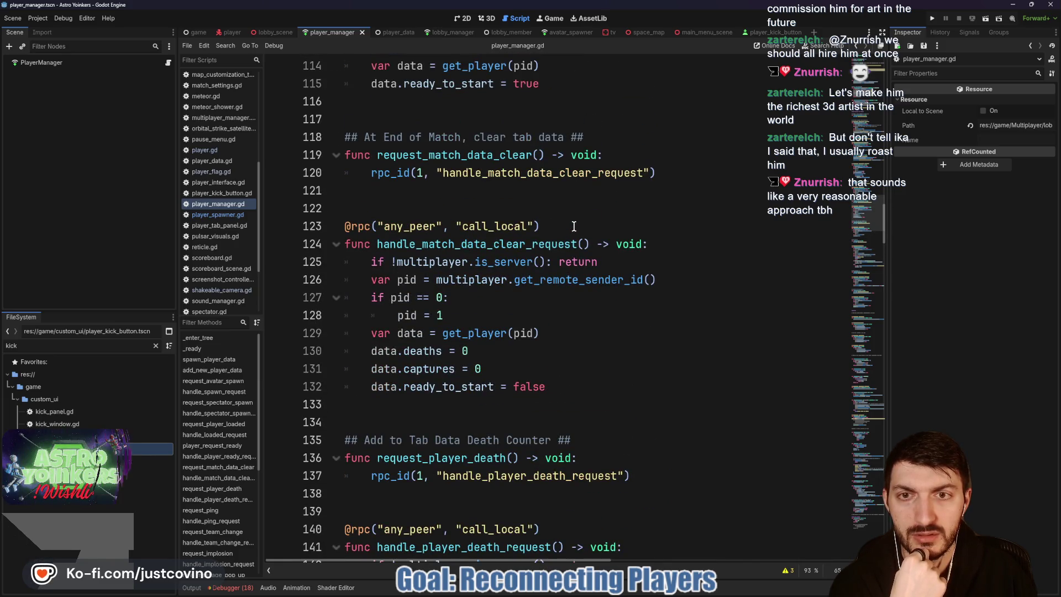
pyautogui.scroll(-20, 574, 226)
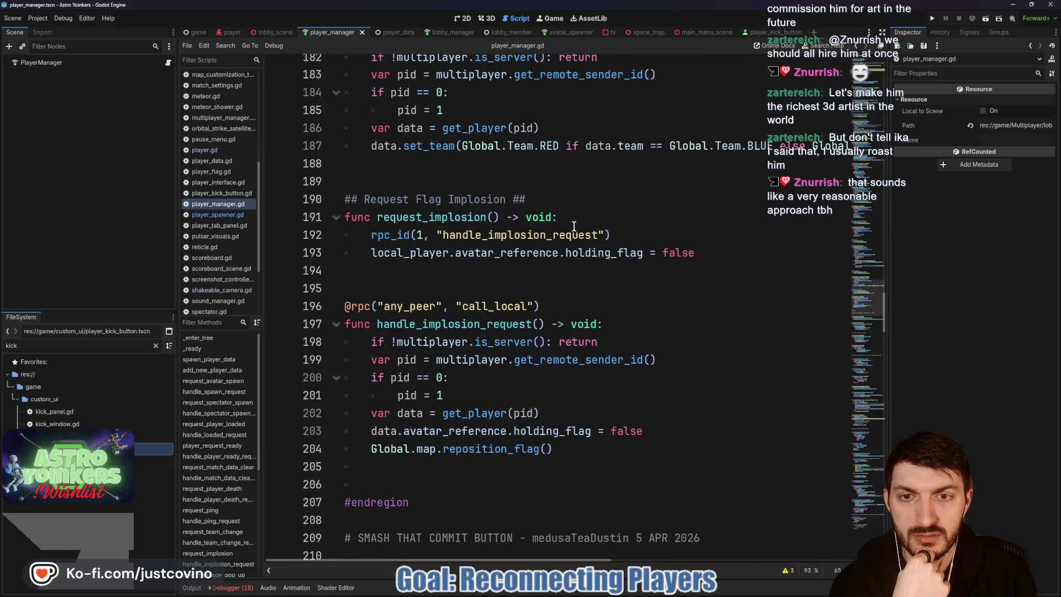
pyautogui.scroll(-5, 231, 425)
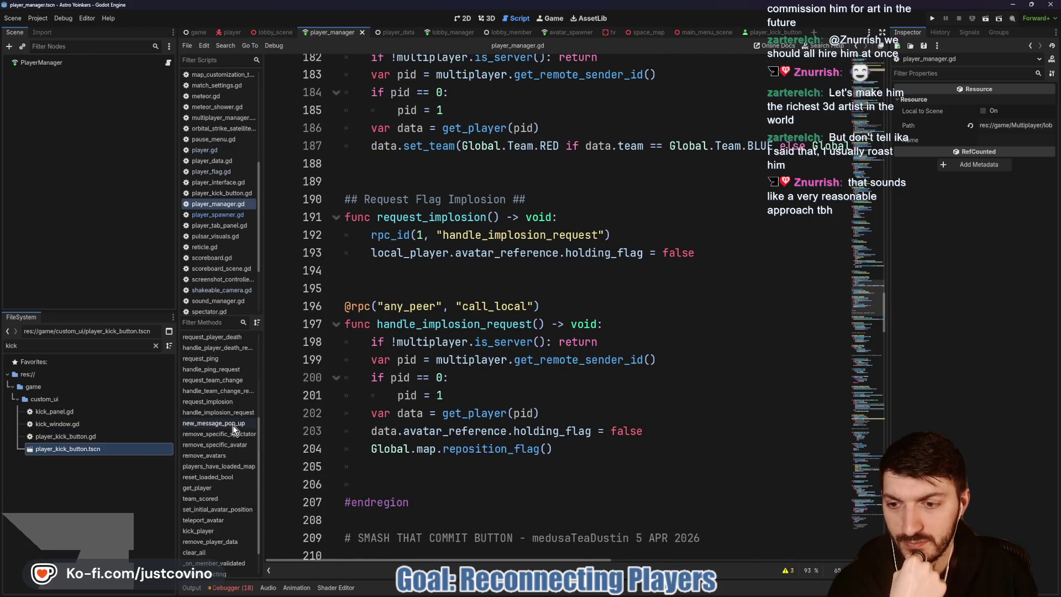
pyautogui.scroll(-2, 226, 436)
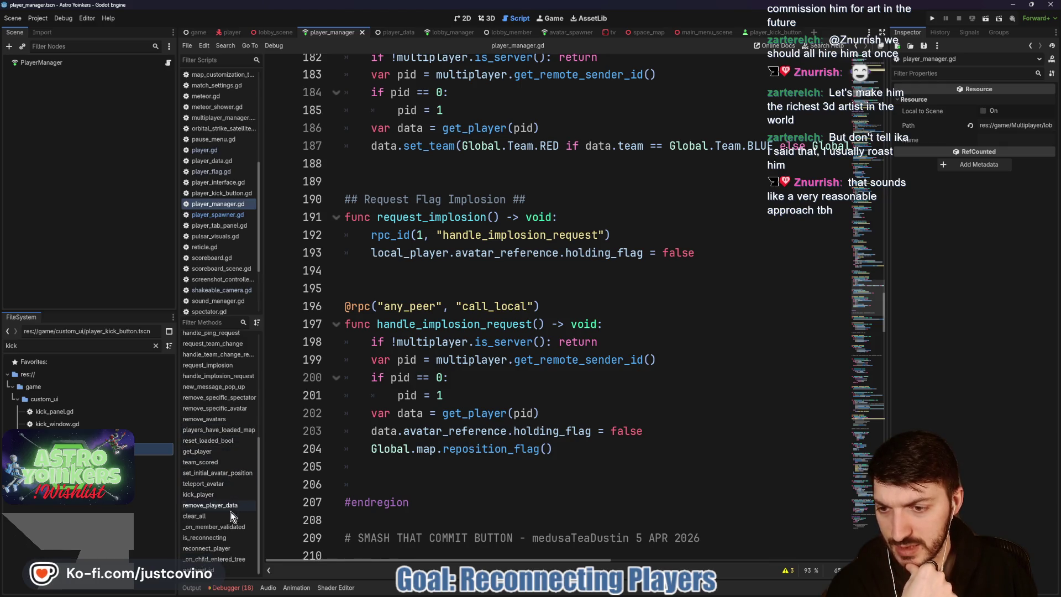
pyautogui.click(206, 548)
pyautogui.scroll(-2, 663, 365)
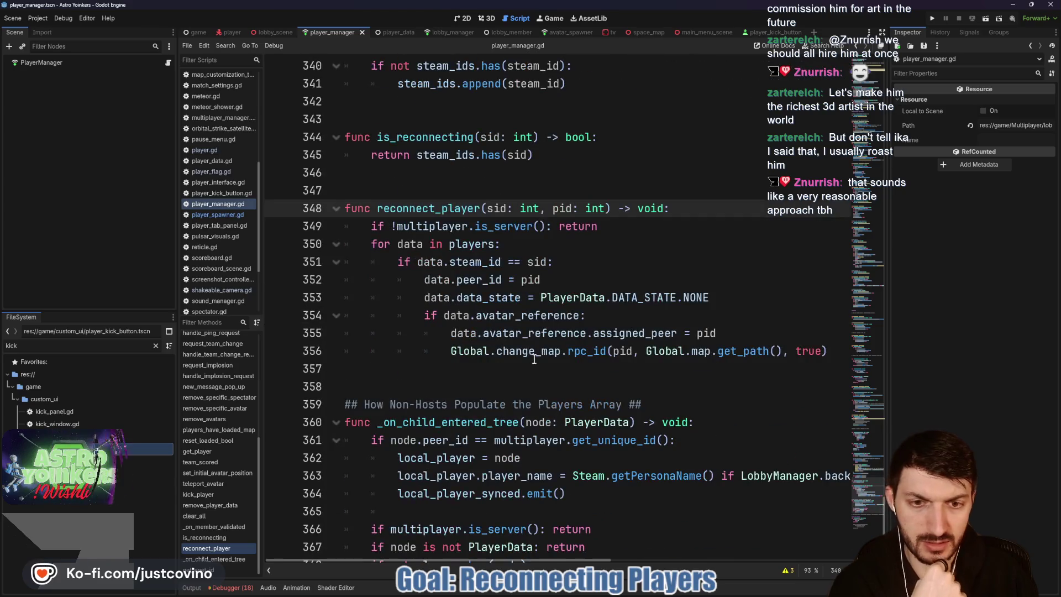
# Step: Add a request_avatar_spawn() call after the assigned_peer line and save the script
pyautogui.click(741, 332)
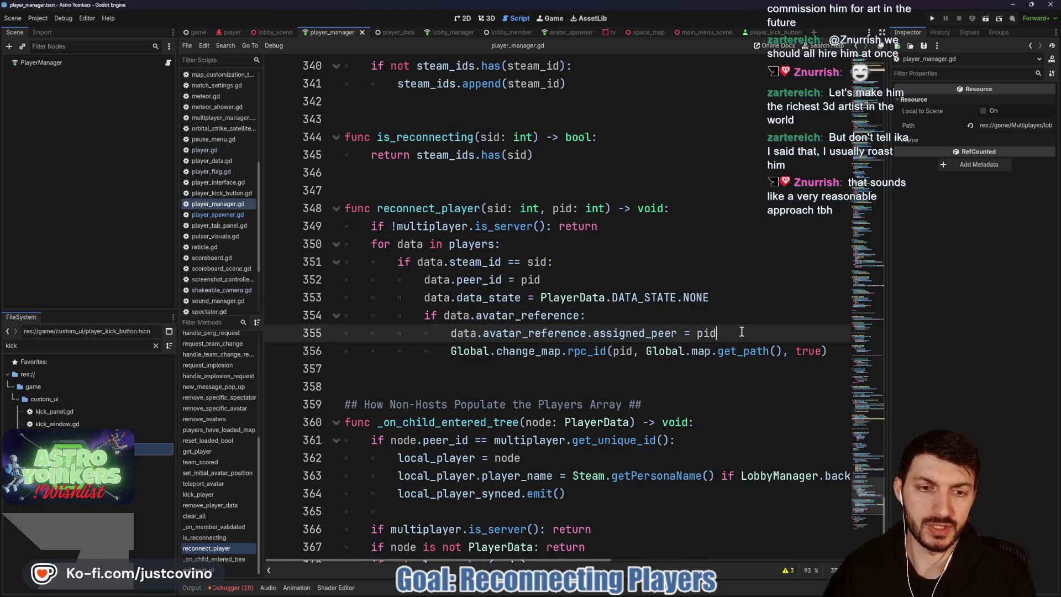
pyautogui.press('Return')
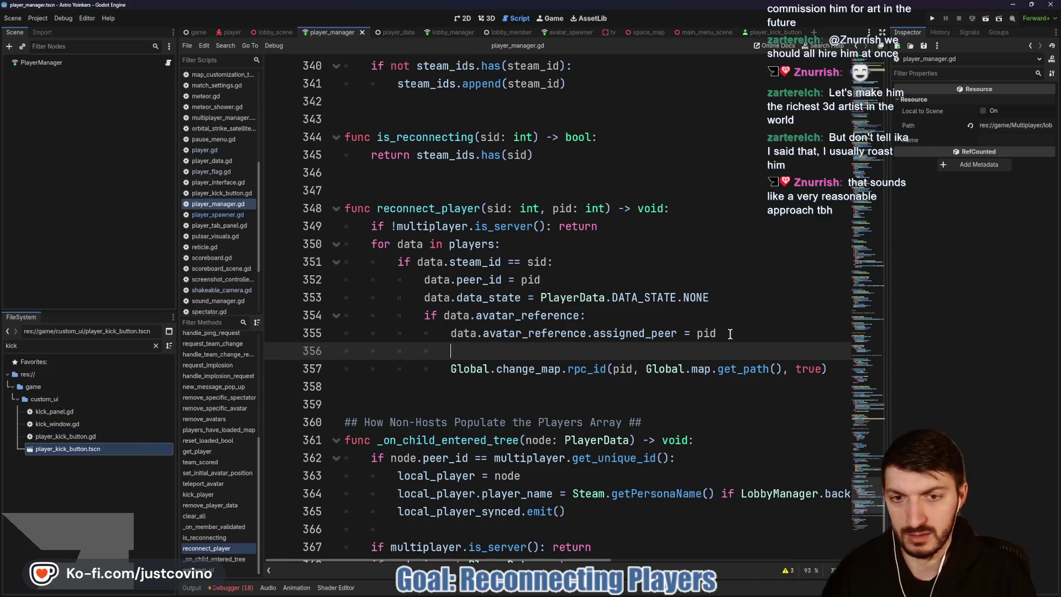
pyautogui.write('request')
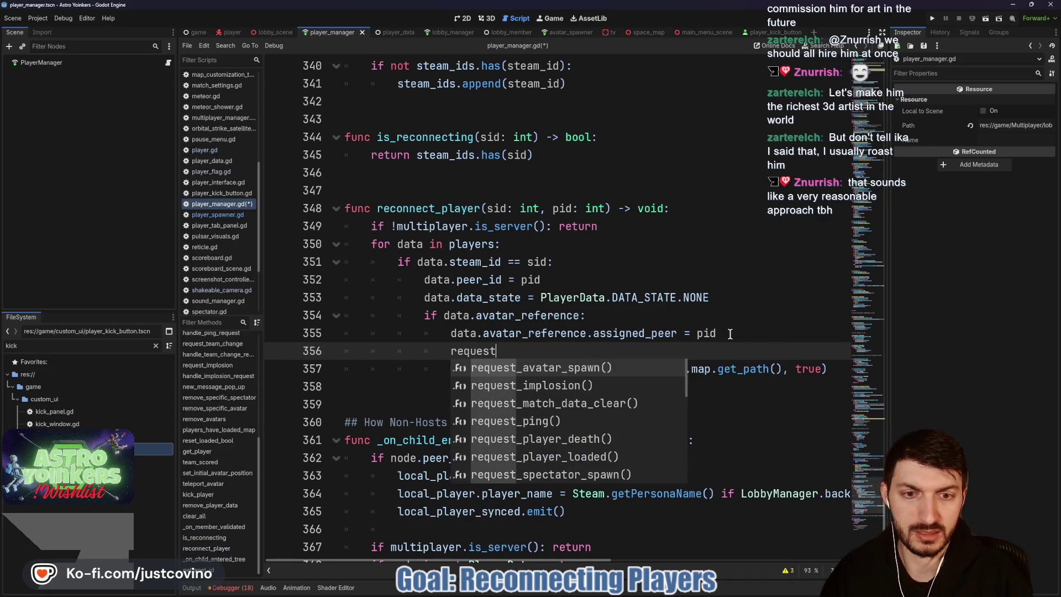
pyautogui.press('Return')
pyautogui.hotkey('ctrl', 's')
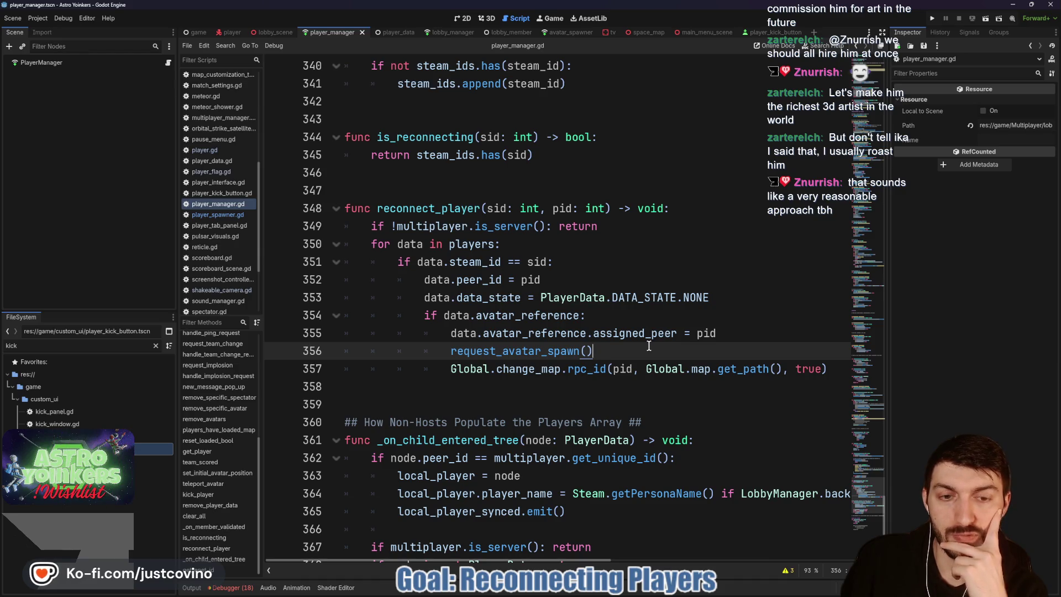
# Step: Delete the request_avatar_spawn() call from reconnect_player again
pyautogui.moveTo(649, 345)
pyautogui.mouseDown()
pyautogui.moveTo(421, 367)
pyautogui.moveTo(419, 354)
pyautogui.mouseUp()
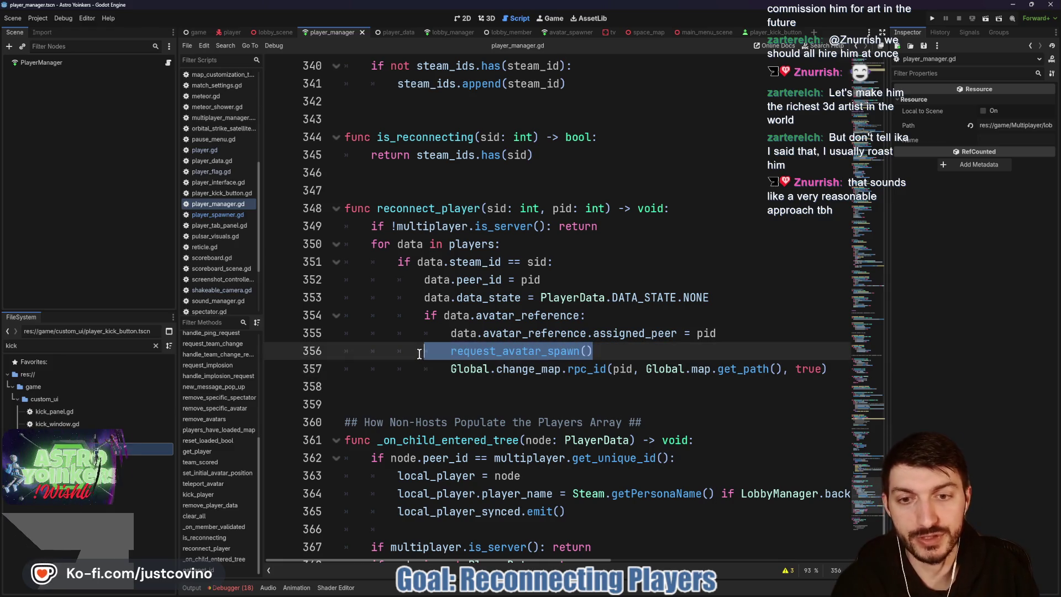
pyautogui.press('BackSpace')
pyautogui.press('BackSpace')
pyautogui.press('BackSpace')
pyautogui.press('BackSpace')
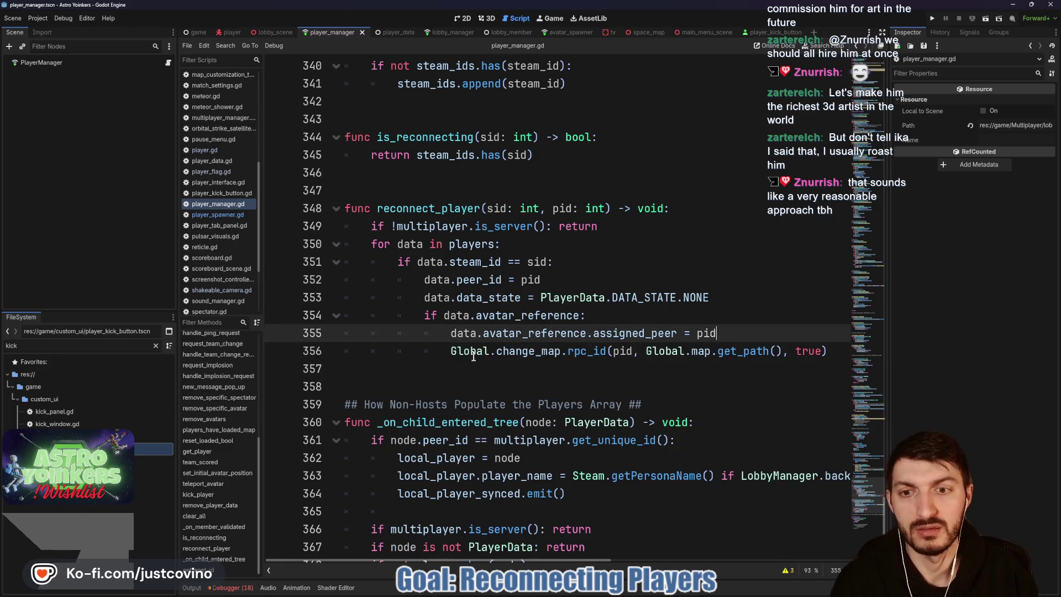
pyautogui.click(275, 32)
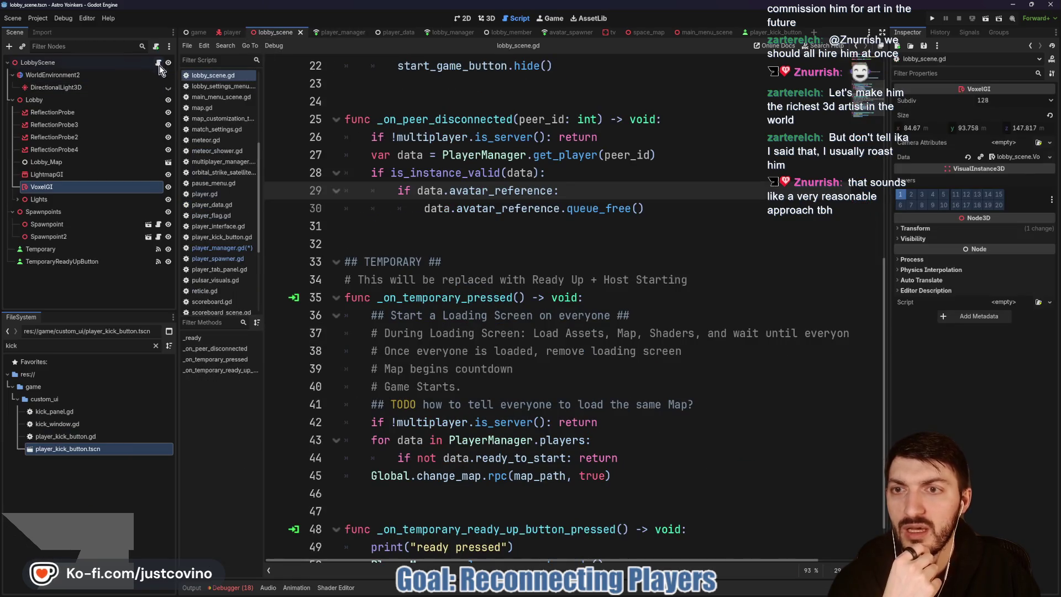
# Step: Review the avatar spawn request in lobby_scene.gd's _ready() and run the project with F5
pyautogui.scroll(6, 488, 222)
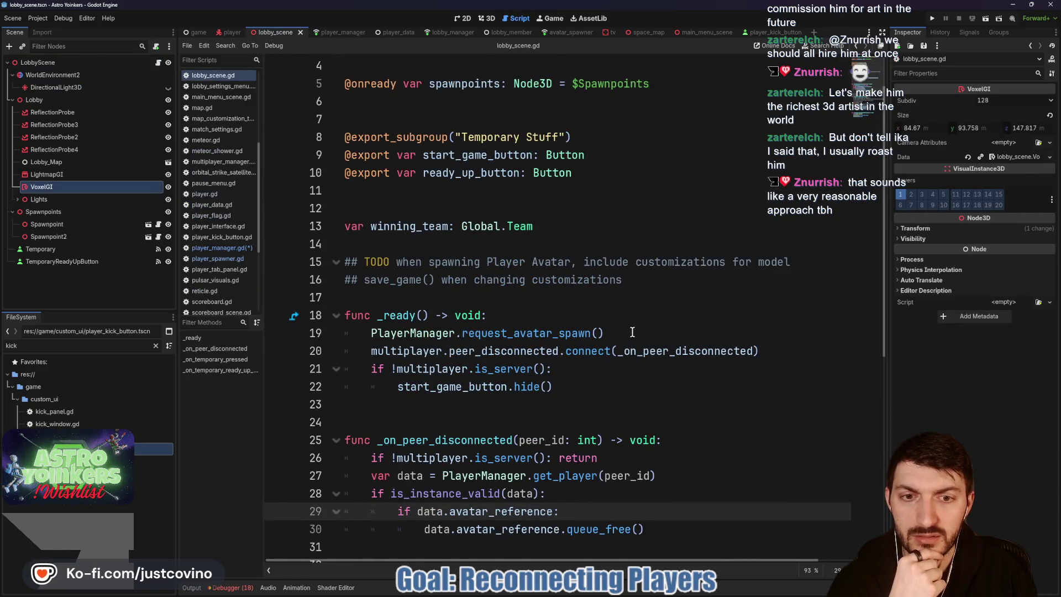
pyautogui.moveTo(632, 332); pyautogui.dragTo(344, 315)
pyautogui.click(579, 369)
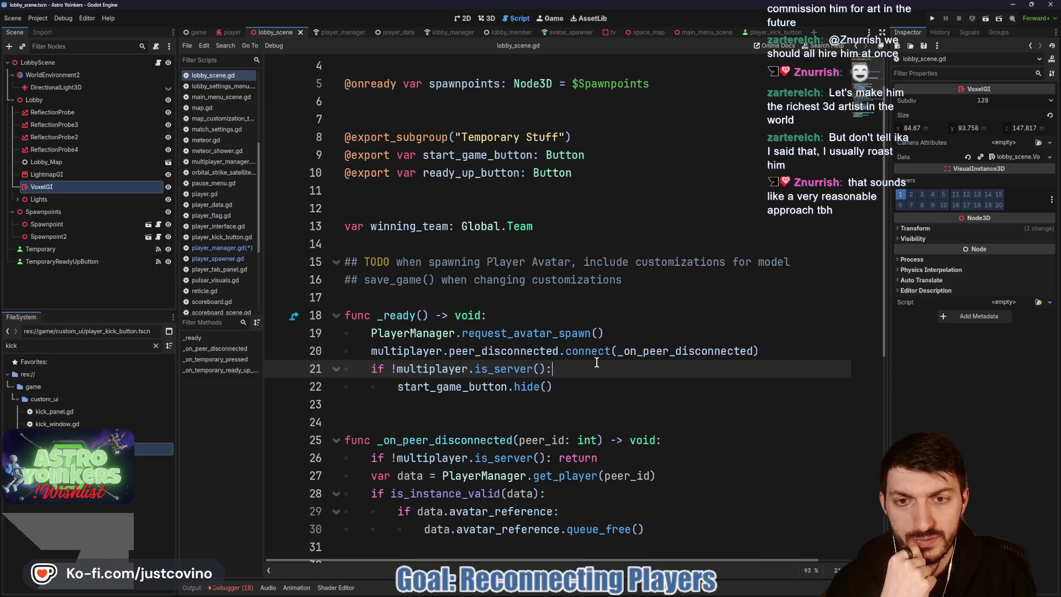
pyautogui.scroll(-1, 596, 361)
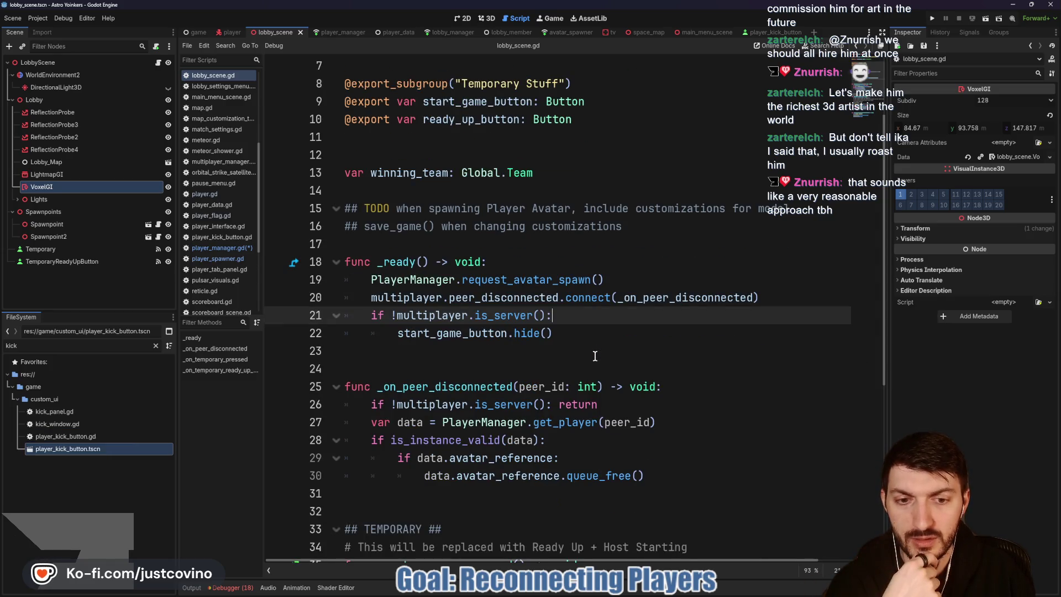
pyautogui.press('F5')
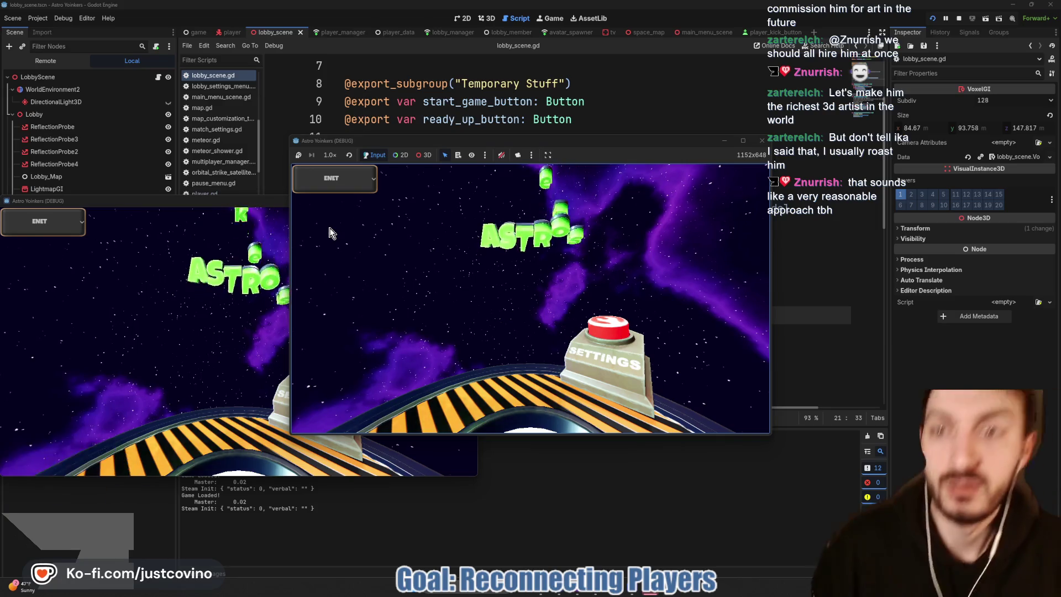
# Step: Place the two game windows side by side and host a private lobby in the left one
pyautogui.moveTo(197, 204); pyautogui.dragTo(742, 187)
pyautogui.moveTo(657, 146); pyautogui.dragTo(479, 152)
pyautogui.click(205, 259)
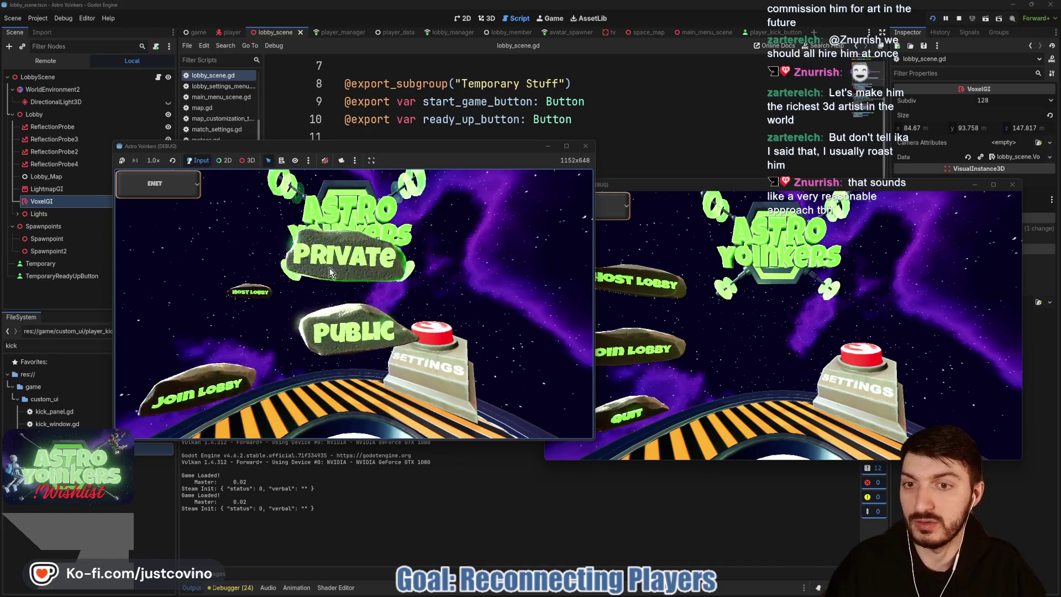
pyautogui.click(318, 255)
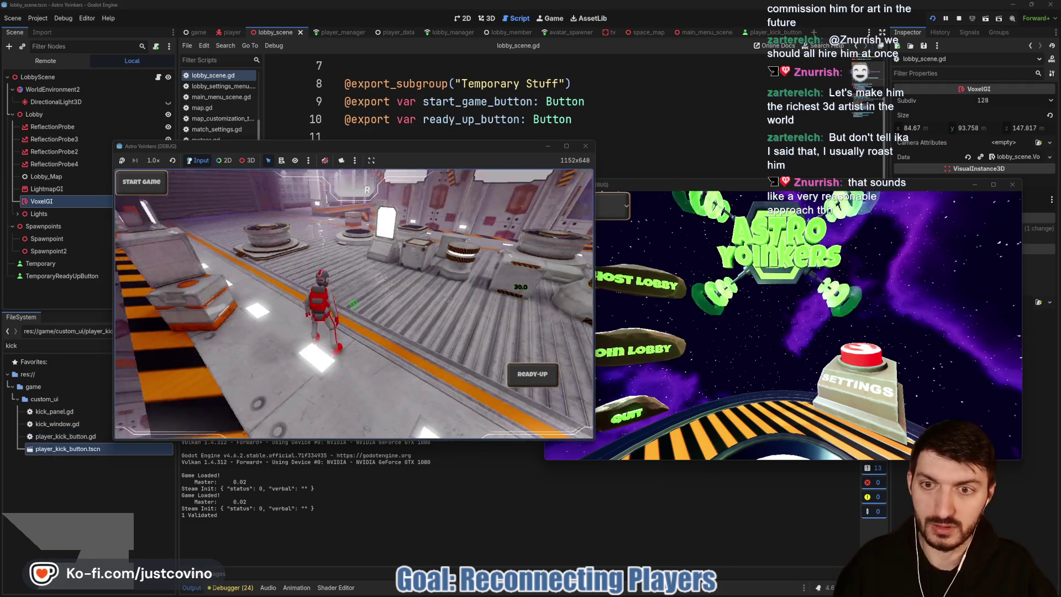
# Step: In the Remote scene tree, expand PlayerManager, Game and PlayerAvatars to see the avatar node
pyautogui.click(49, 61)
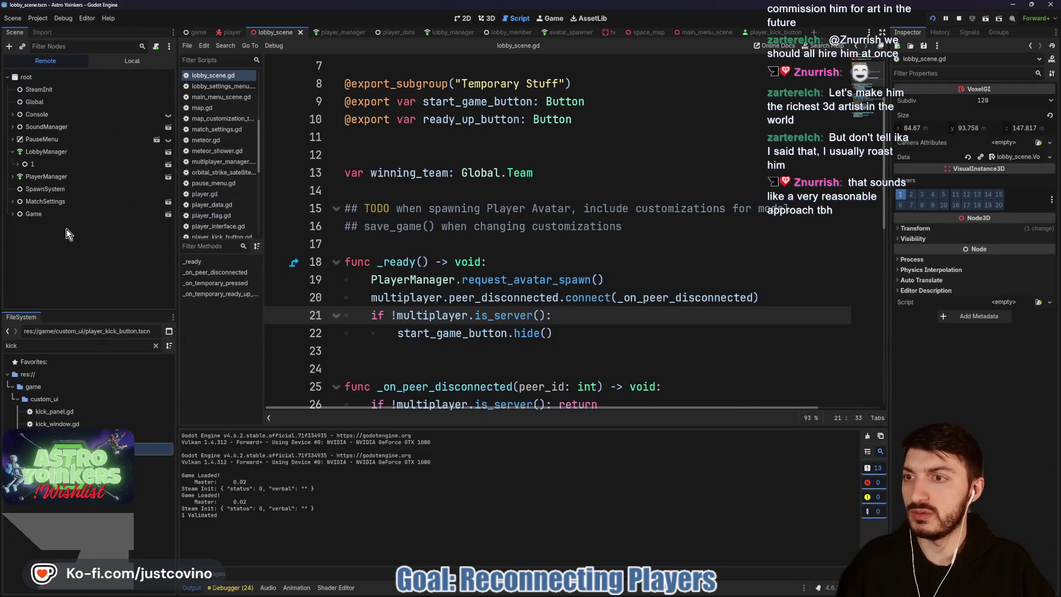
pyautogui.click(12, 176)
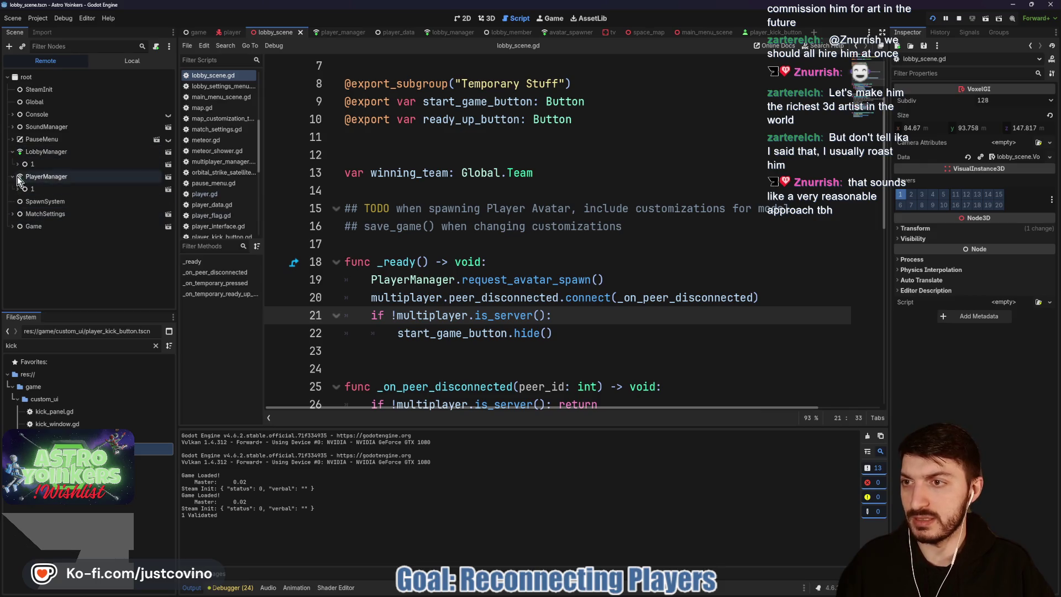
pyautogui.click(12, 226)
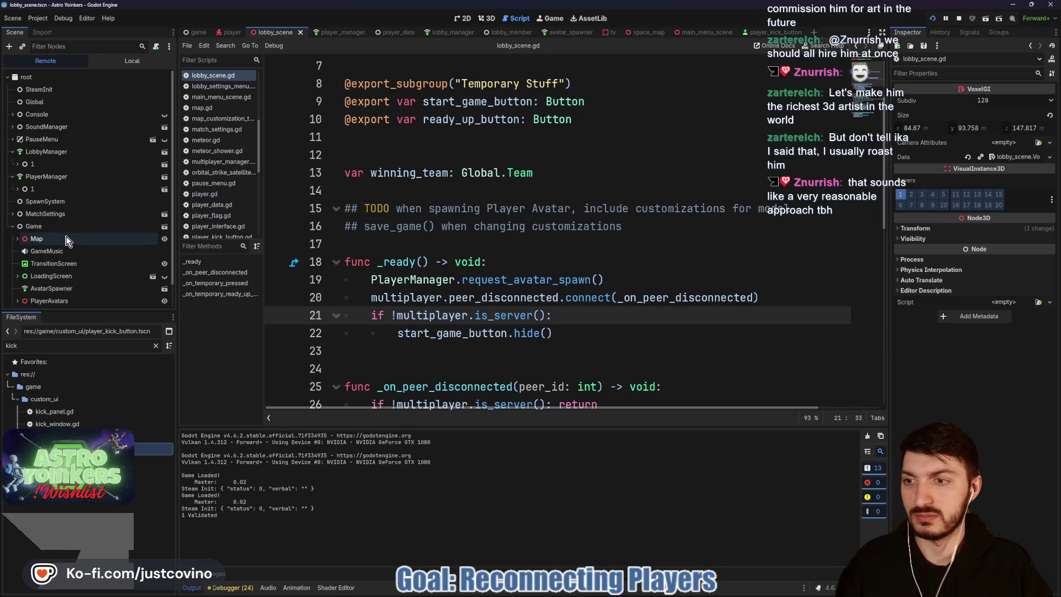
pyautogui.scroll(-1, 23, 276)
pyautogui.click(18, 275)
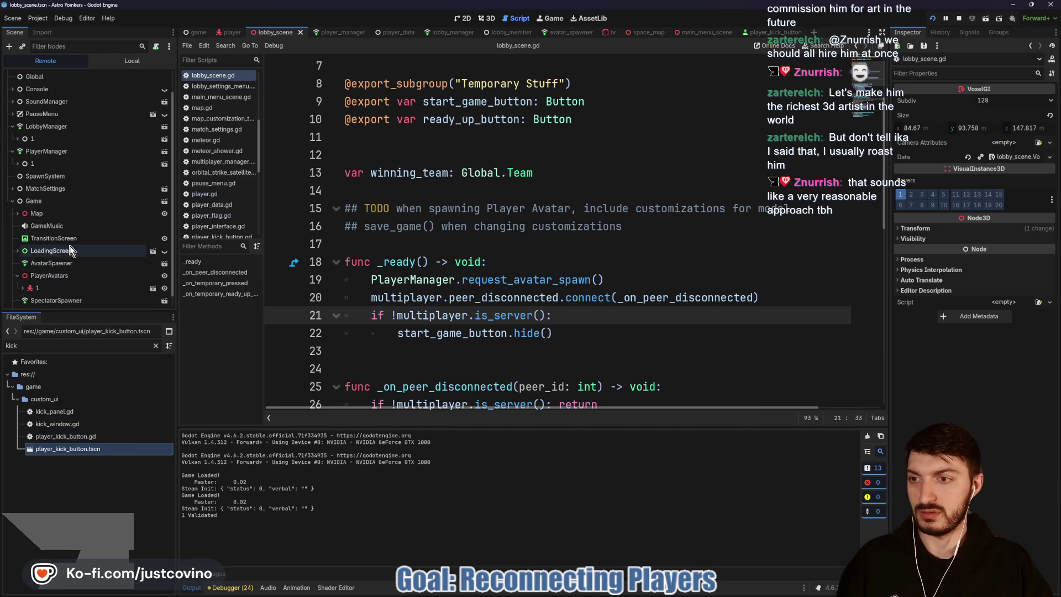
pyautogui.scroll(-1, 78, 200)
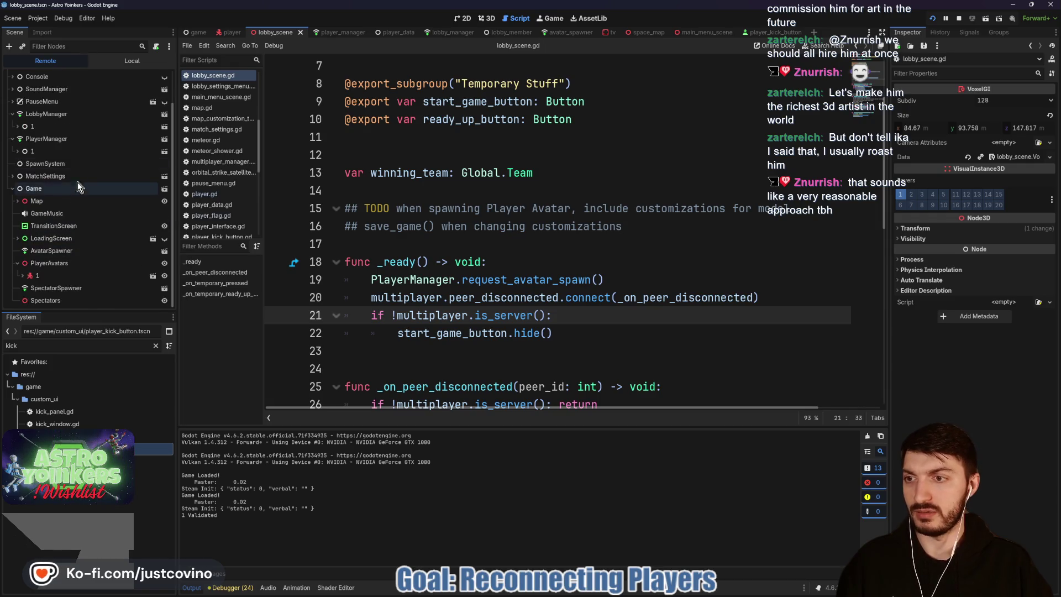
pyautogui.click(652, 594)
# Step: Join the lobby from the client window, kick that client from the host scoreboard, then walk the reconnected player
pyautogui.click(626, 356)
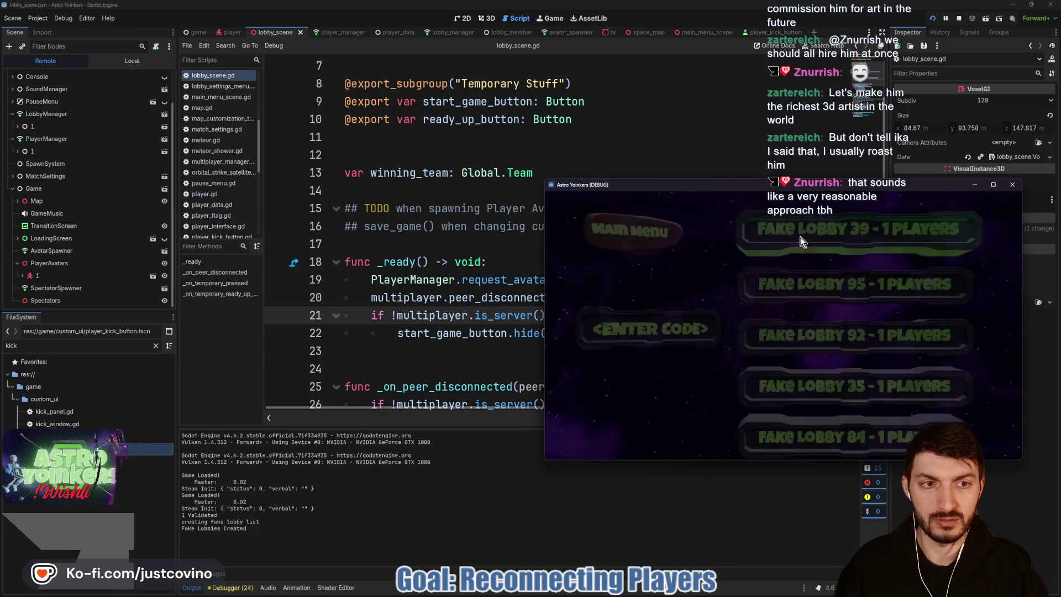
pyautogui.click(802, 241)
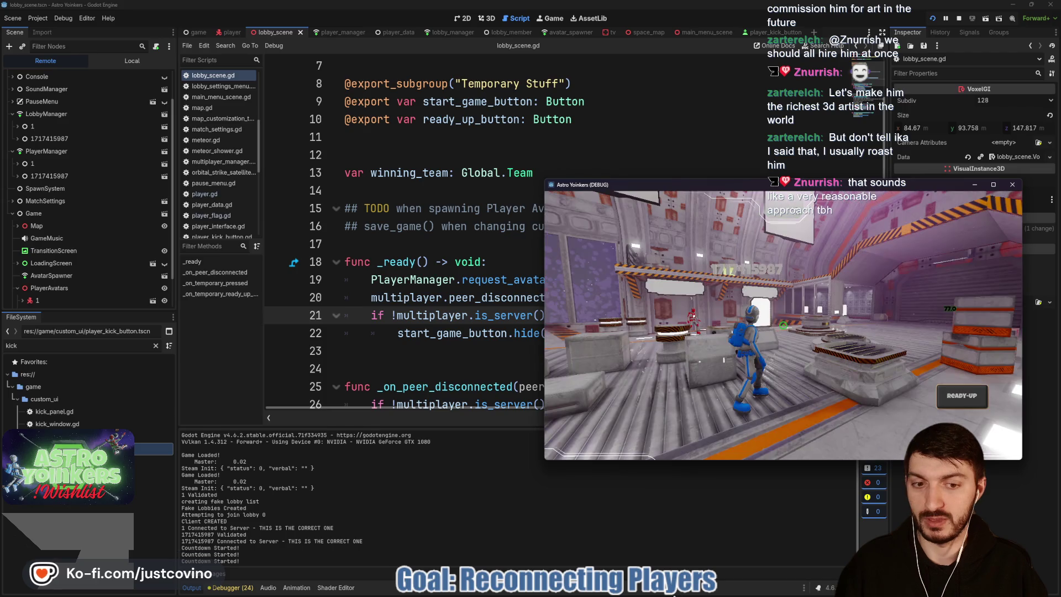
pyautogui.click(594, 592)
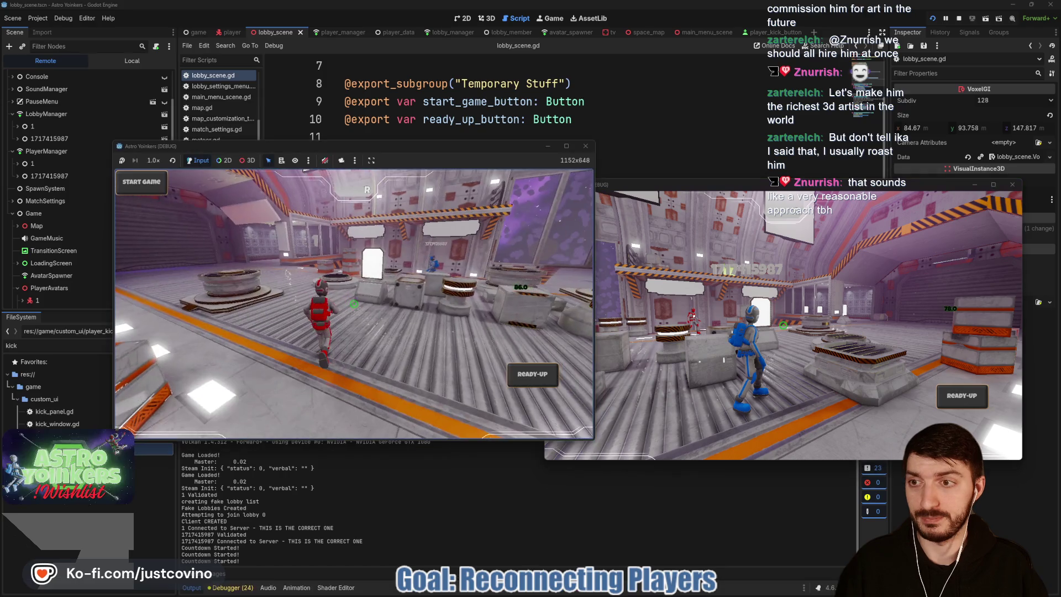
pyautogui.press('Tab')
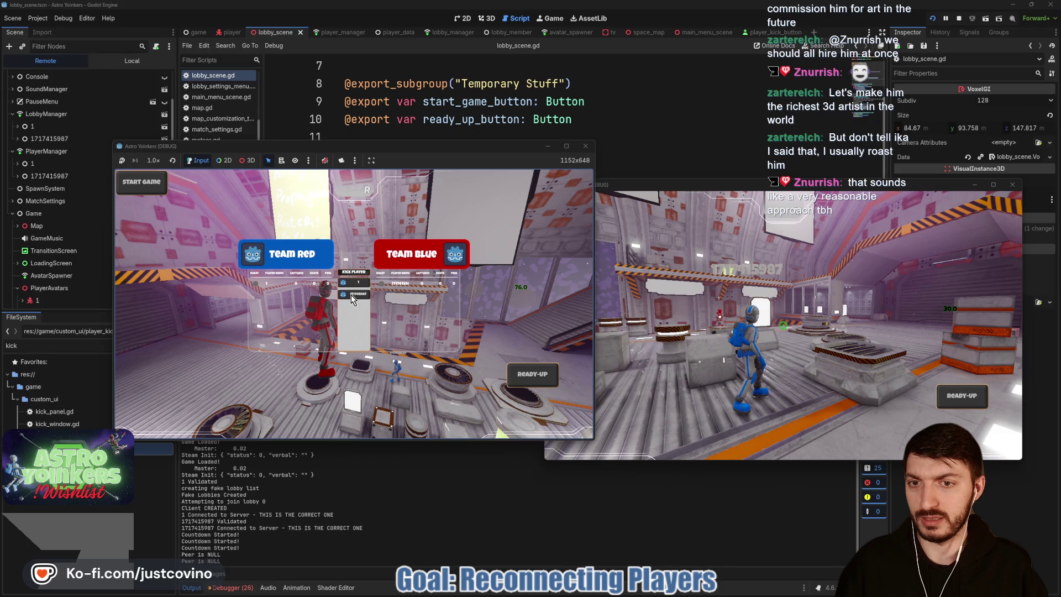
pyautogui.click(352, 298)
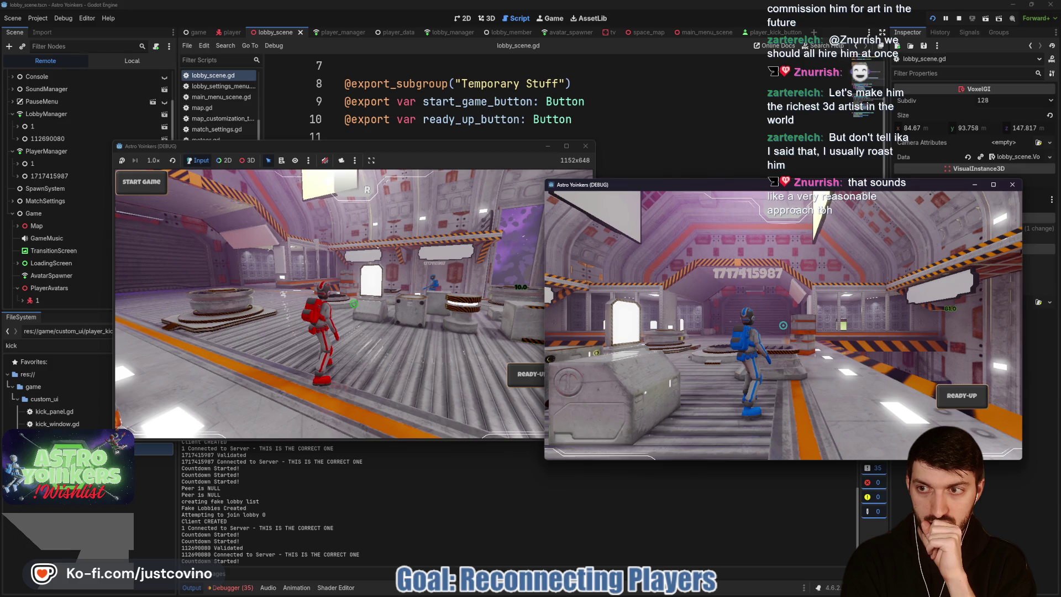
pyautogui.press('w')
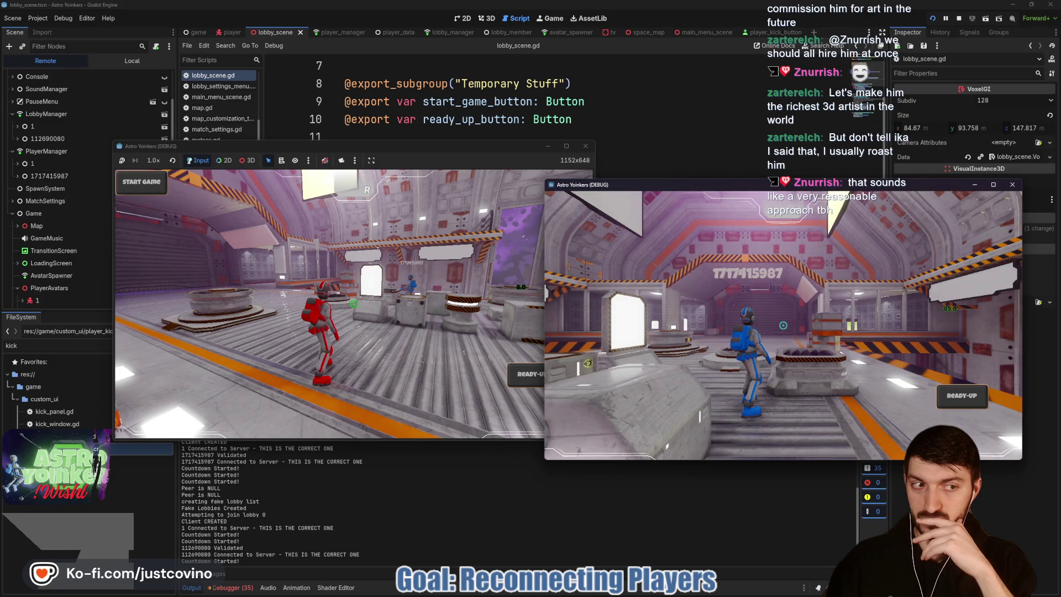
# Step: Close the client game window with Alt+F4
pyautogui.hotkey('alt', 'F4')
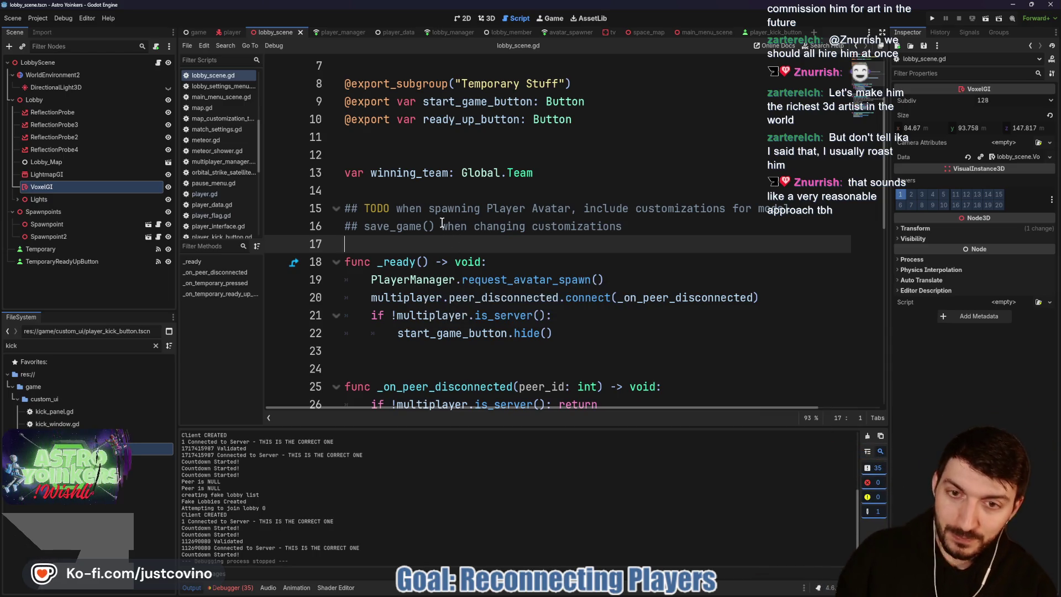
# Step: Commit the three changed files as 'Reconnect Works', noting when to delete player data, and push to origin
pyautogui.hotkey('alt', 'Tab')
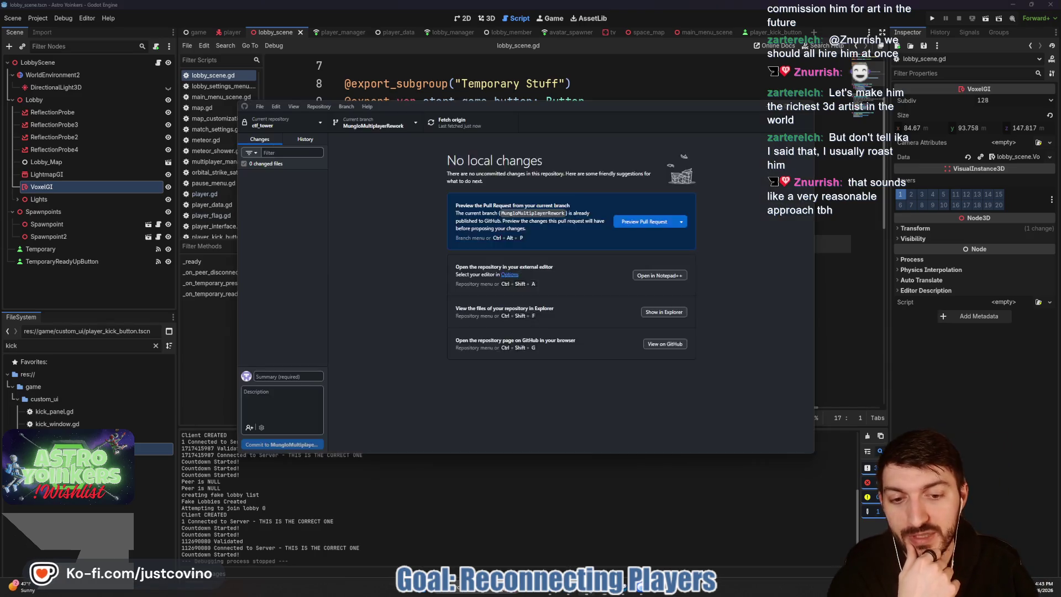
pyautogui.click(291, 375)
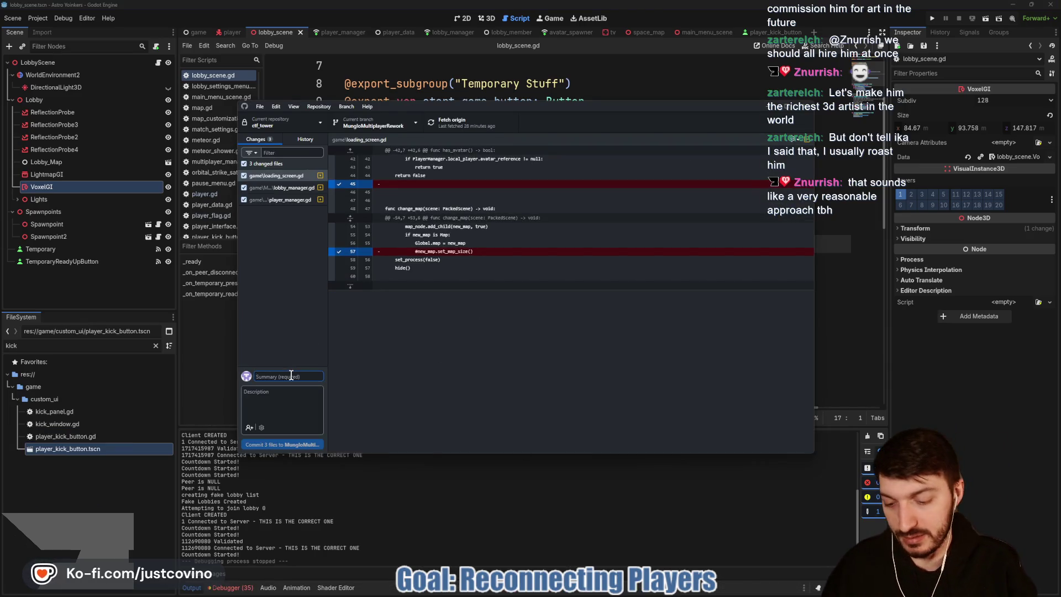
pyautogui.write('Reconnect')
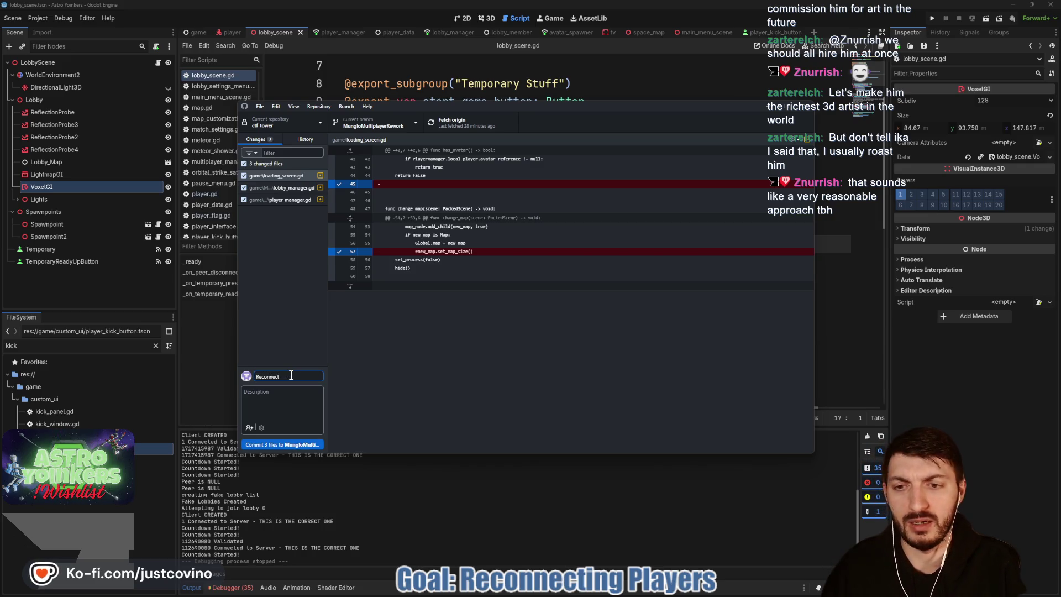
pyautogui.write(' Works wi')
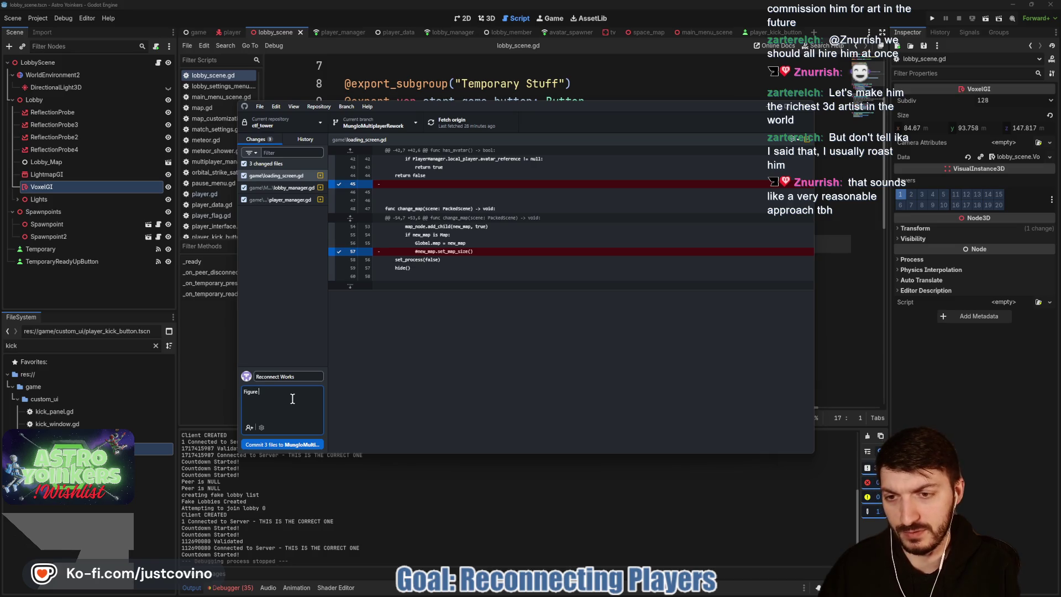
pyautogui.write('hen to actu')
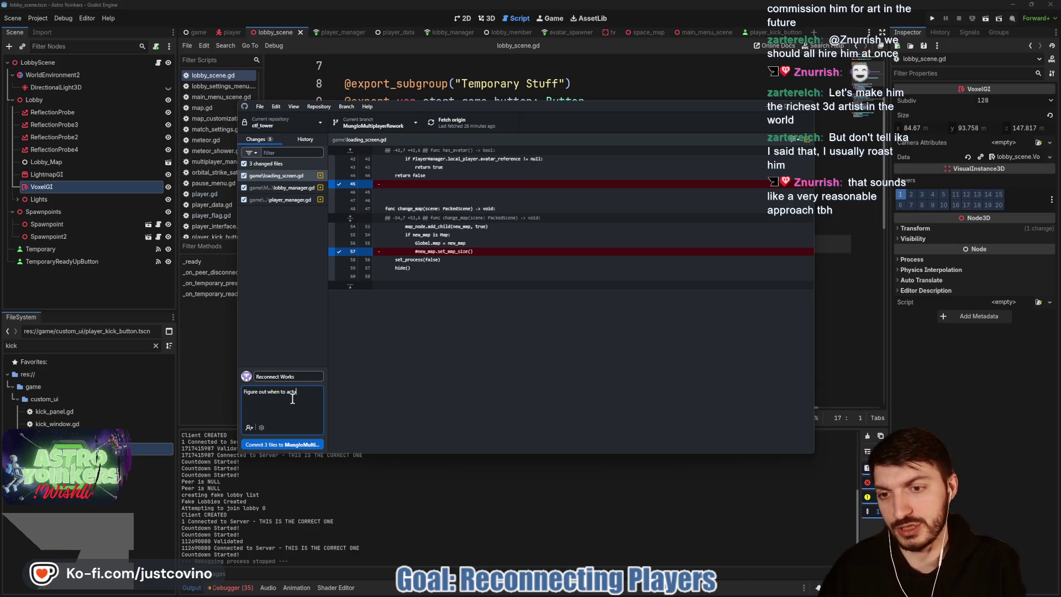
pyautogui.write('ally delete player data')
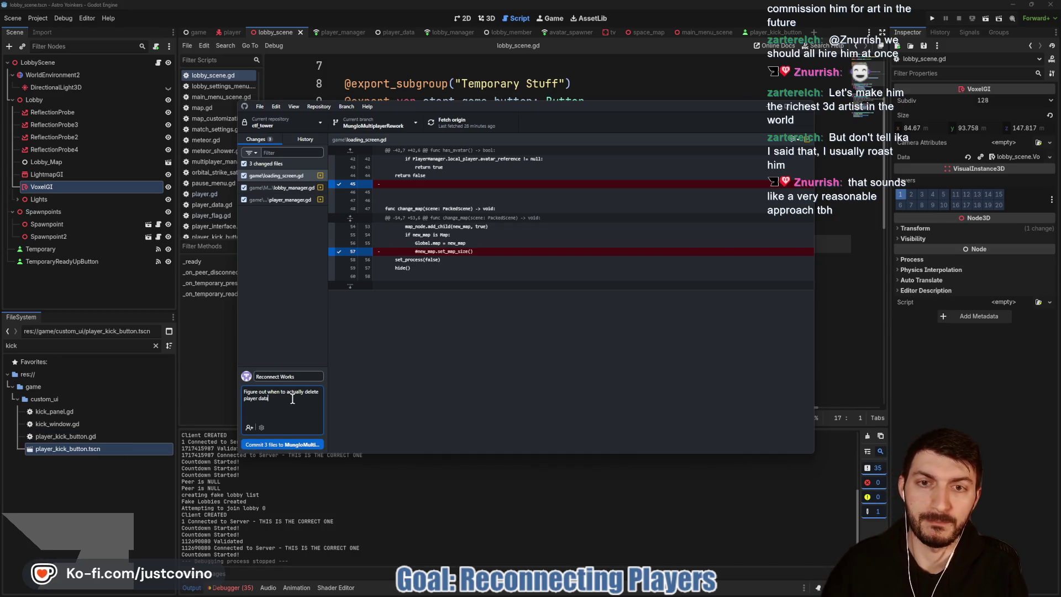
pyautogui.click(303, 445)
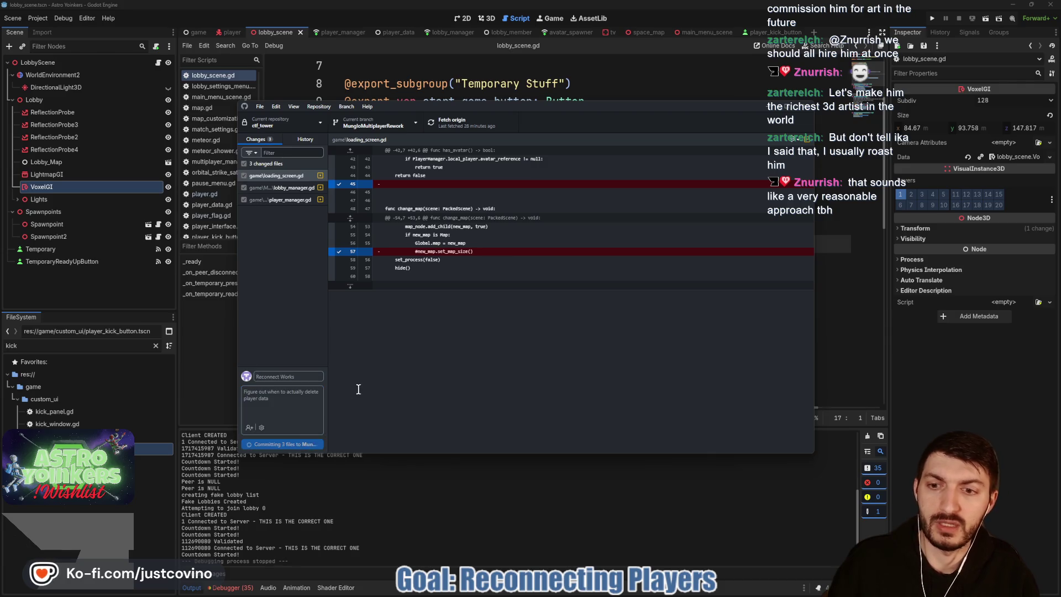
pyautogui.click(667, 219)
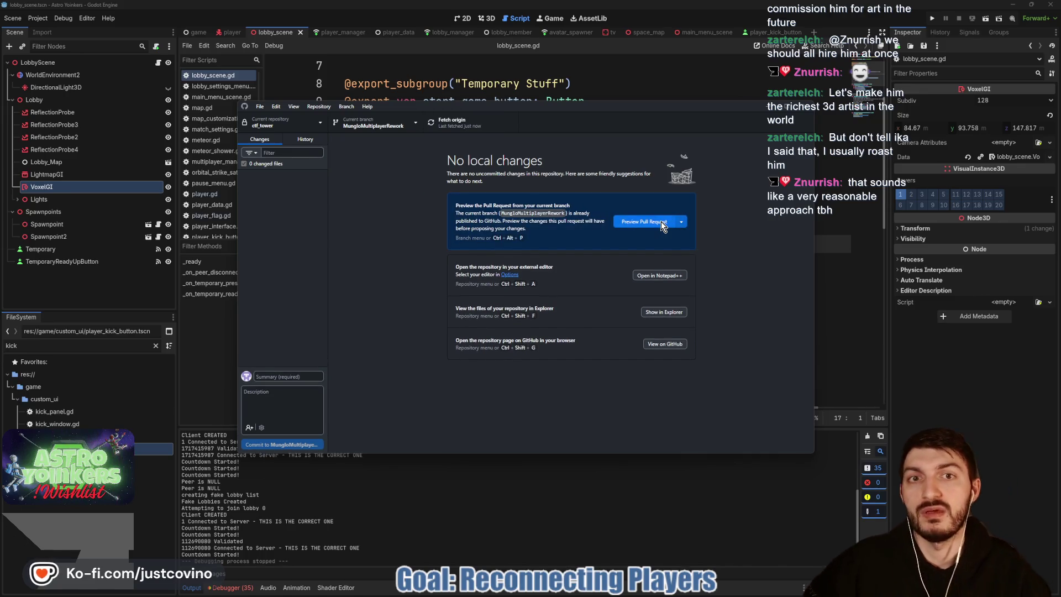
pyautogui.click(587, 91)
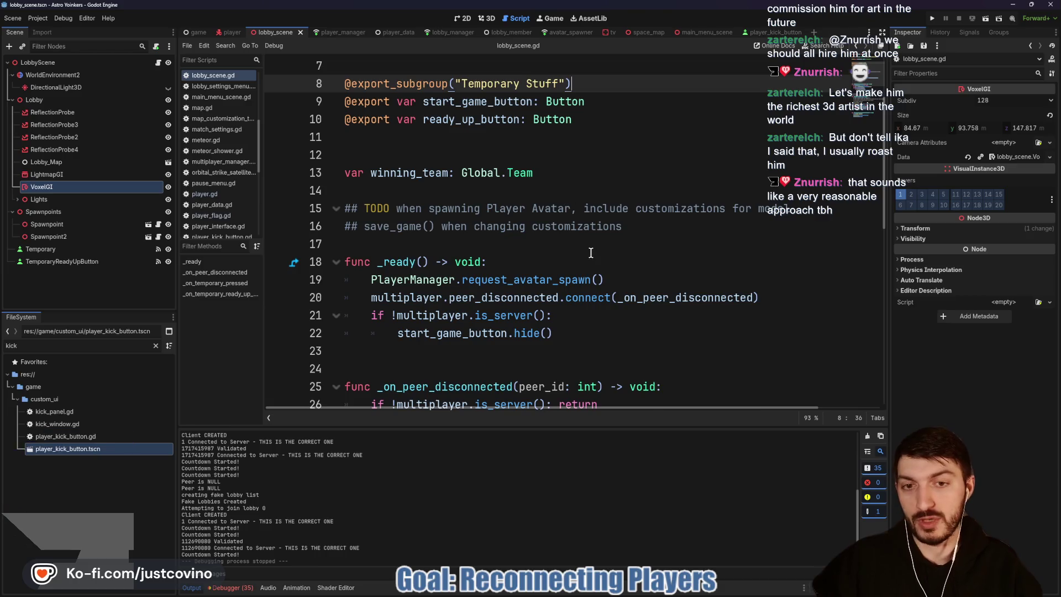
# Step: Create a 'Reconnecting' card in the ToDo board's In progress column and open its page
pyautogui.scroll(-3, 549, 246)
pyautogui.click(536, 204)
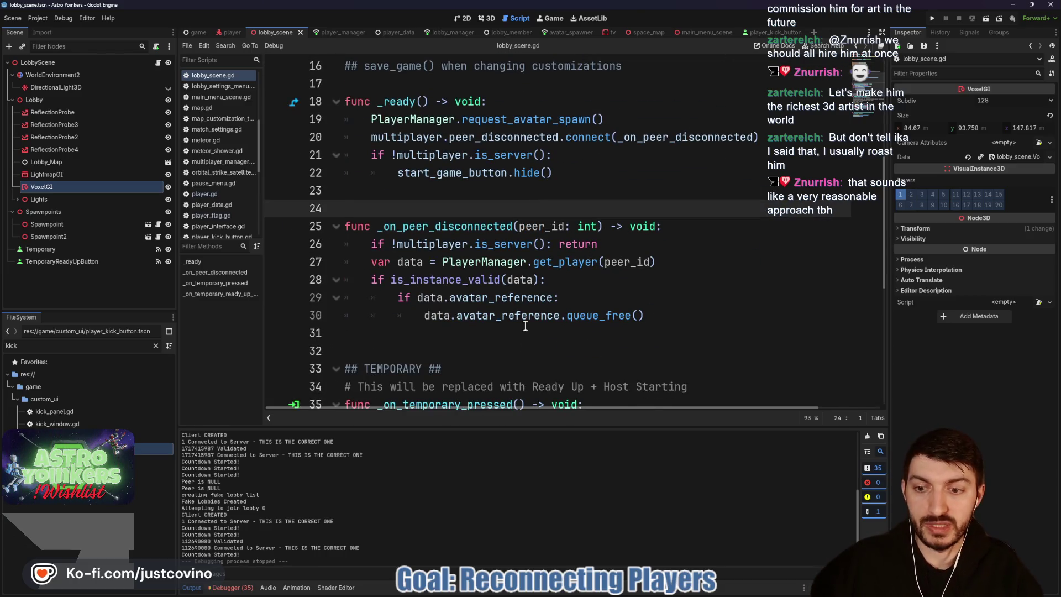
pyautogui.click(576, 592)
pyautogui.click(196, 92)
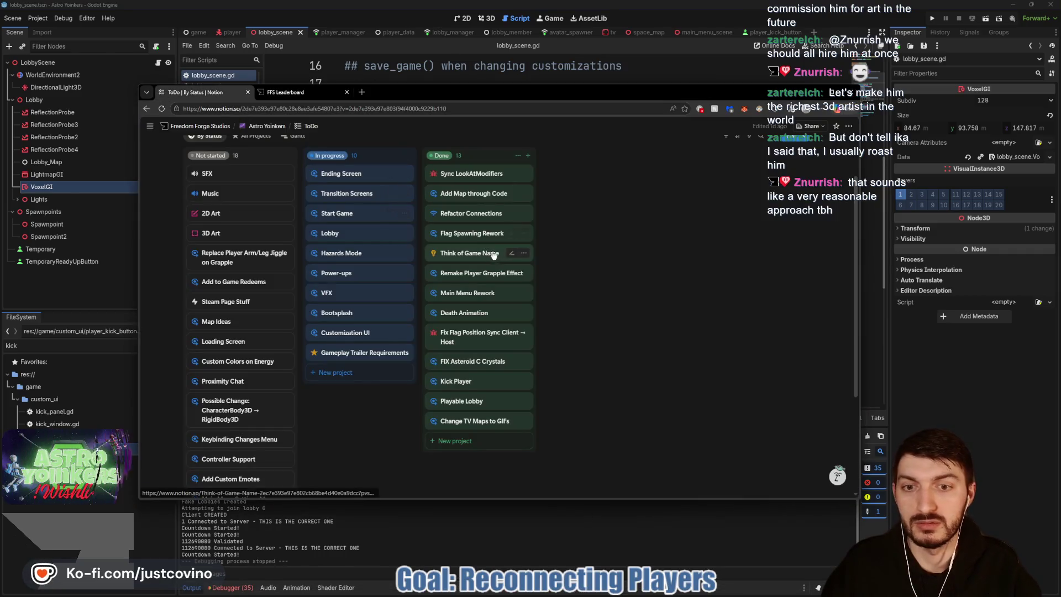
pyautogui.click(338, 372)
pyautogui.write('Reconnecting')
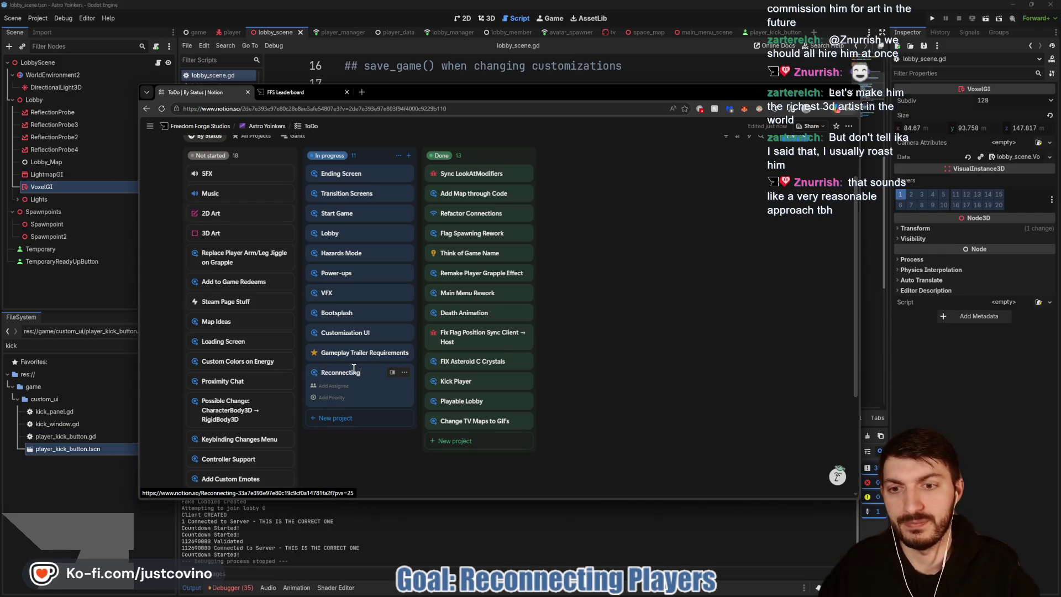
pyautogui.press('Return')
pyautogui.click(354, 370)
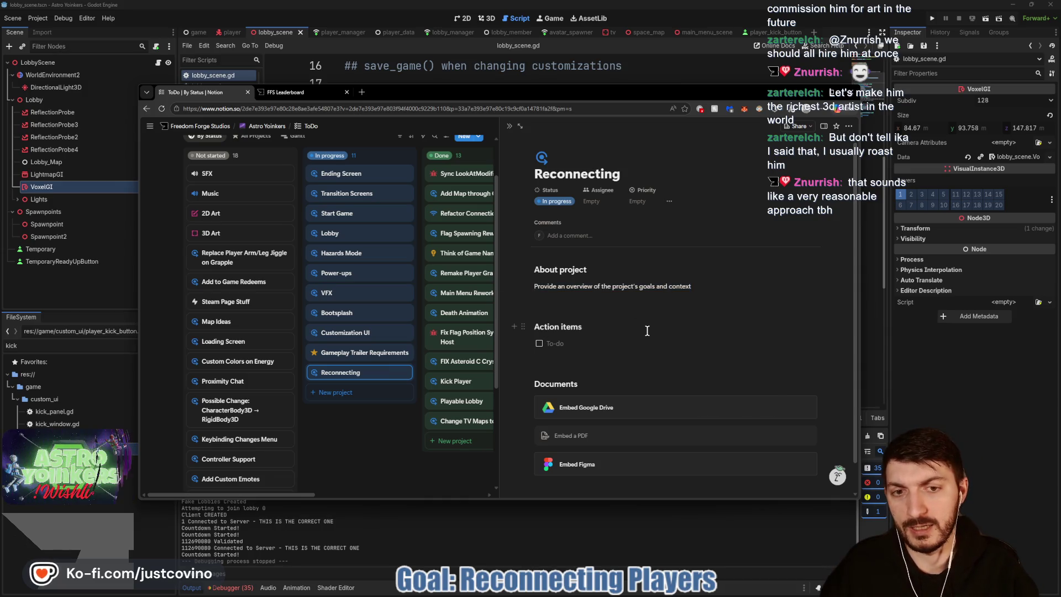
# Step: Add action items for sending the host's map path to reconnecting clients and when to delete PlayerData (timer/reconnection buffer)
pyautogui.write('Figure out')
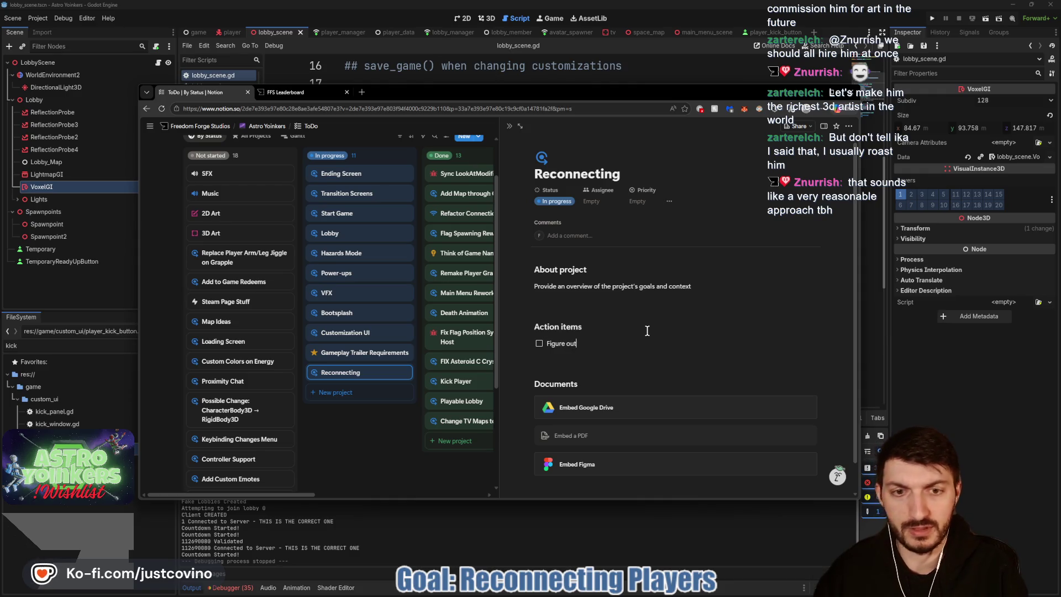
pyautogui.write(' how to get')
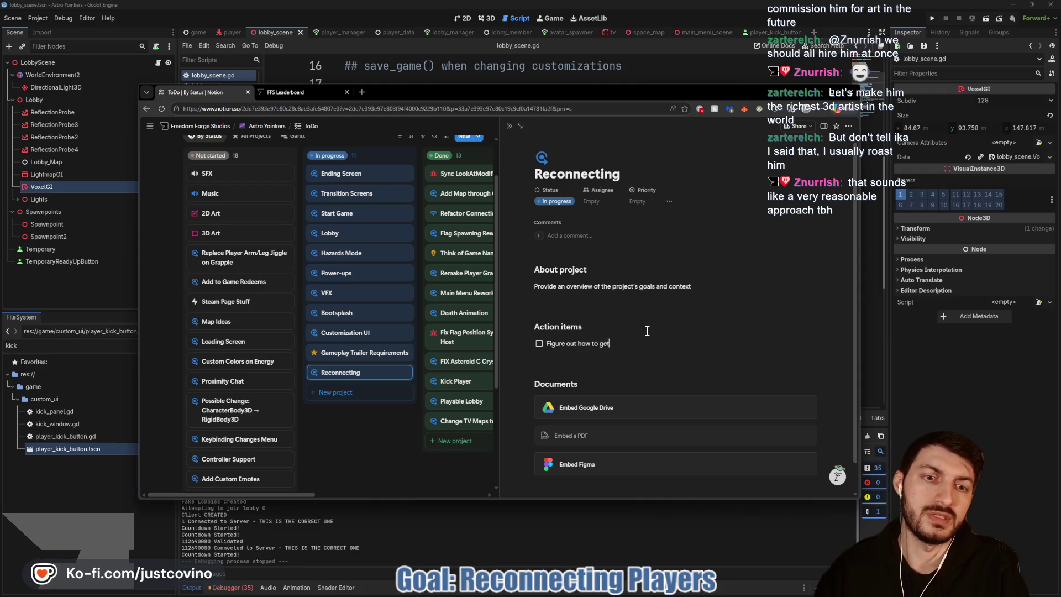
pyautogui.write(' the Map Pa')
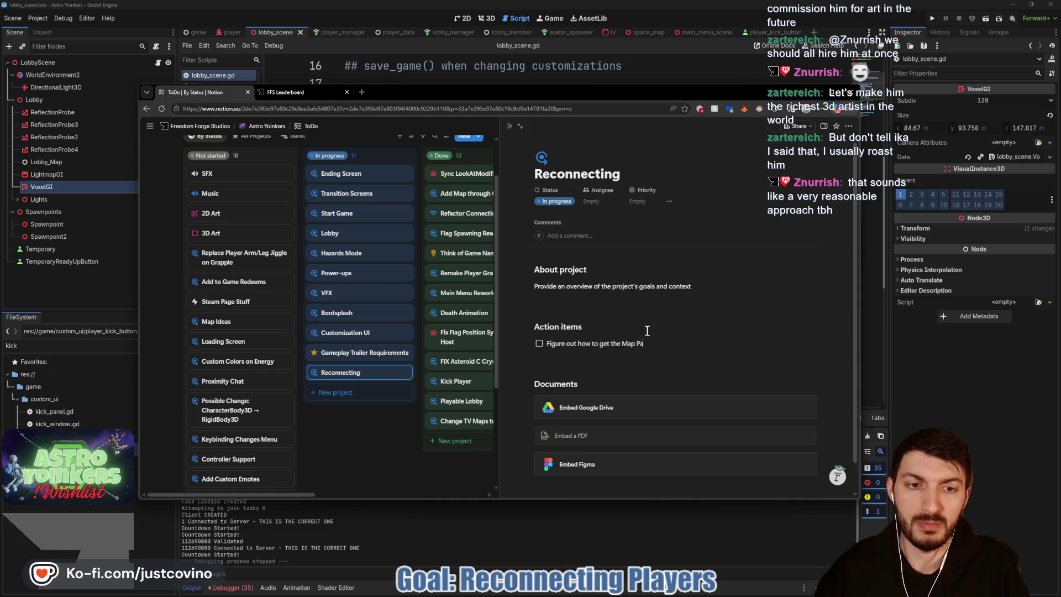
pyautogui.write('th of the Host ')
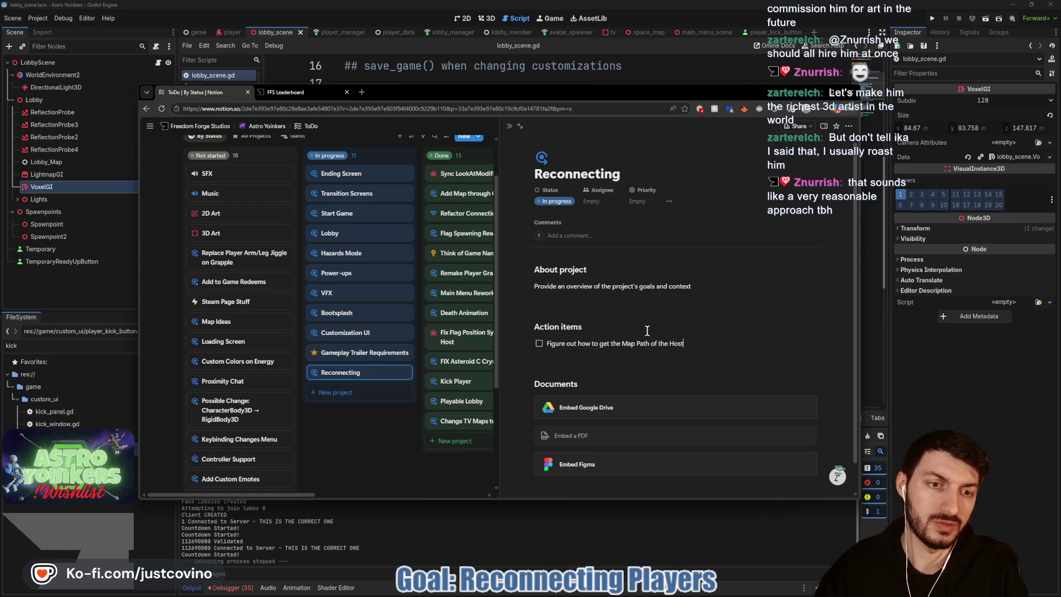
pyautogui.write('to send to rec')
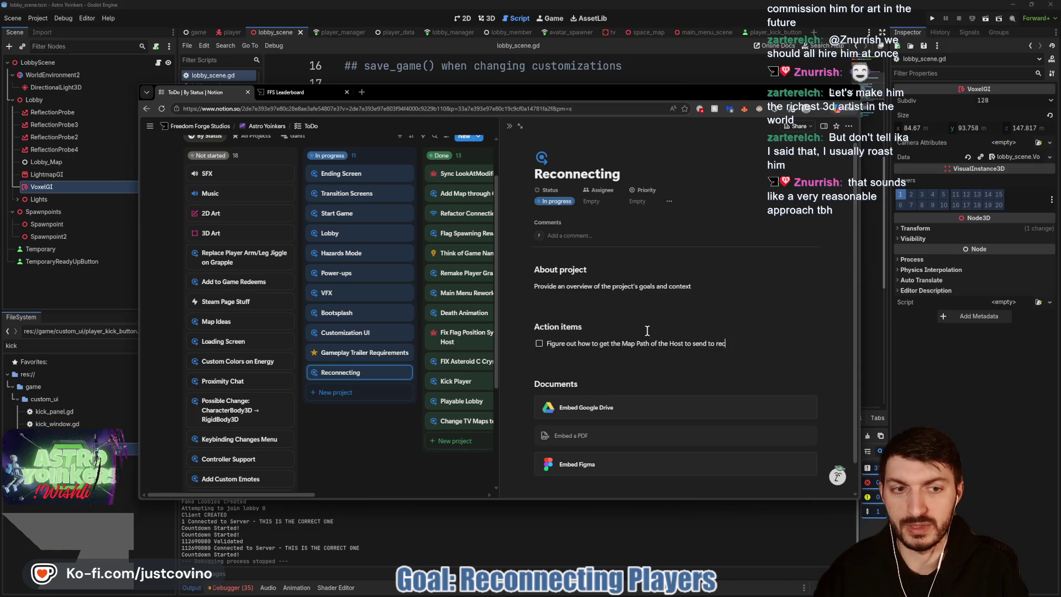
pyautogui.write('onnecting Client')
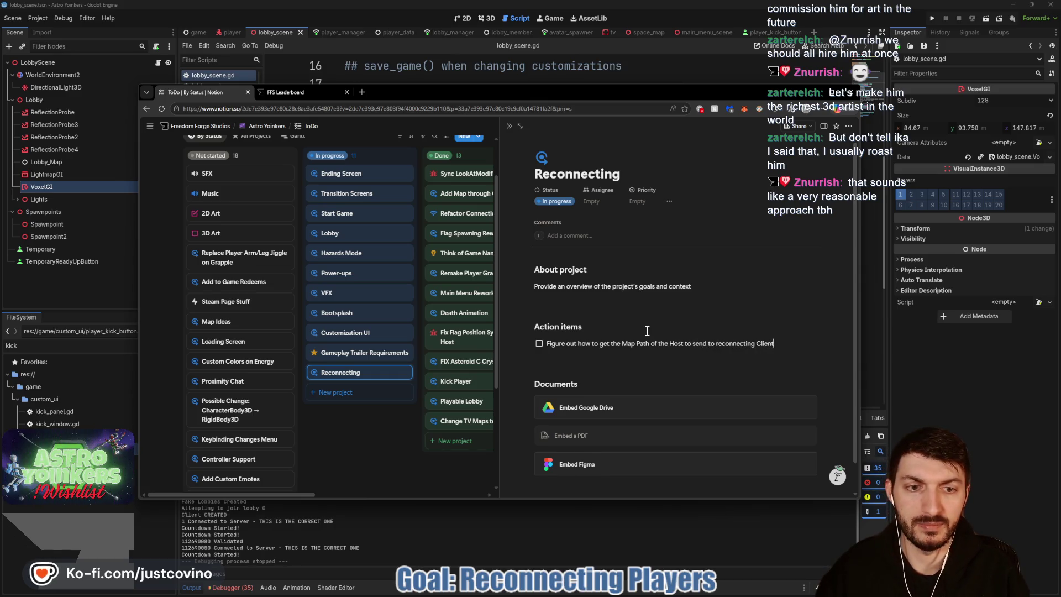
pyautogui.press('Return')
pyautogui.write('When to dele')
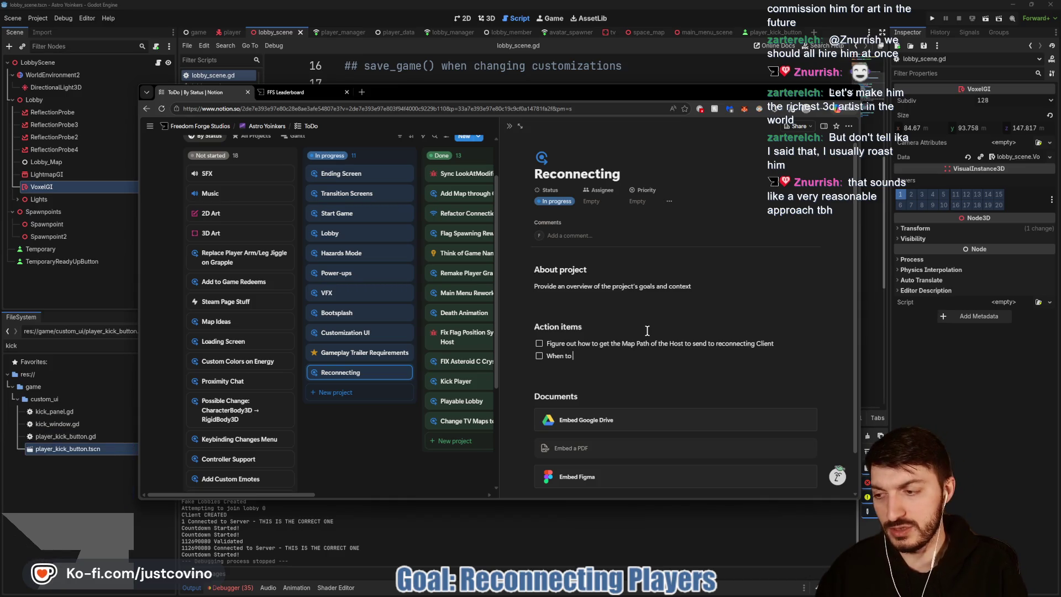
pyautogui.write('te PlayerData (')
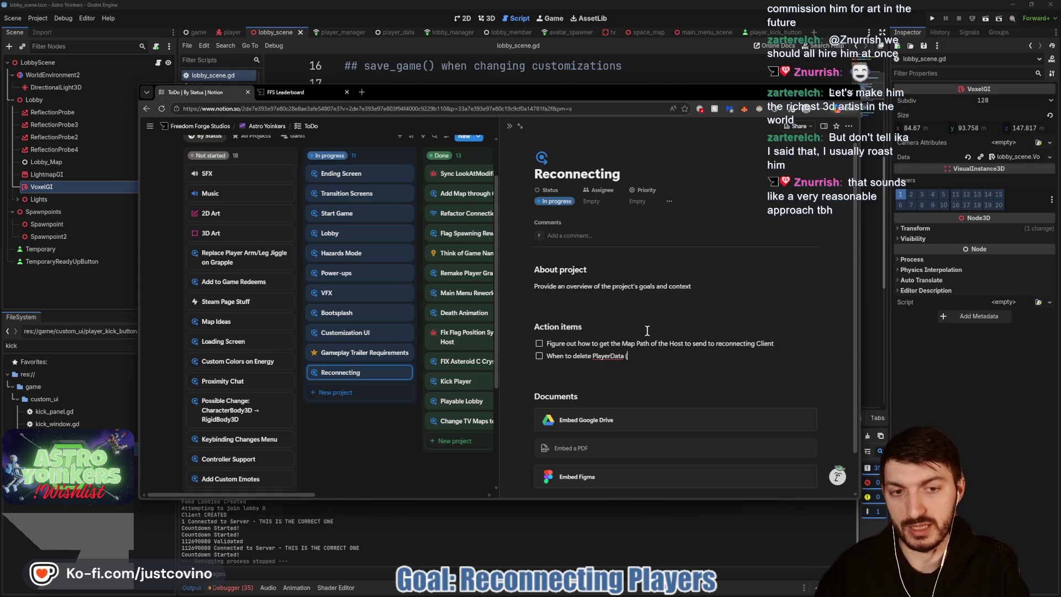
pyautogui.write('timer? Like')
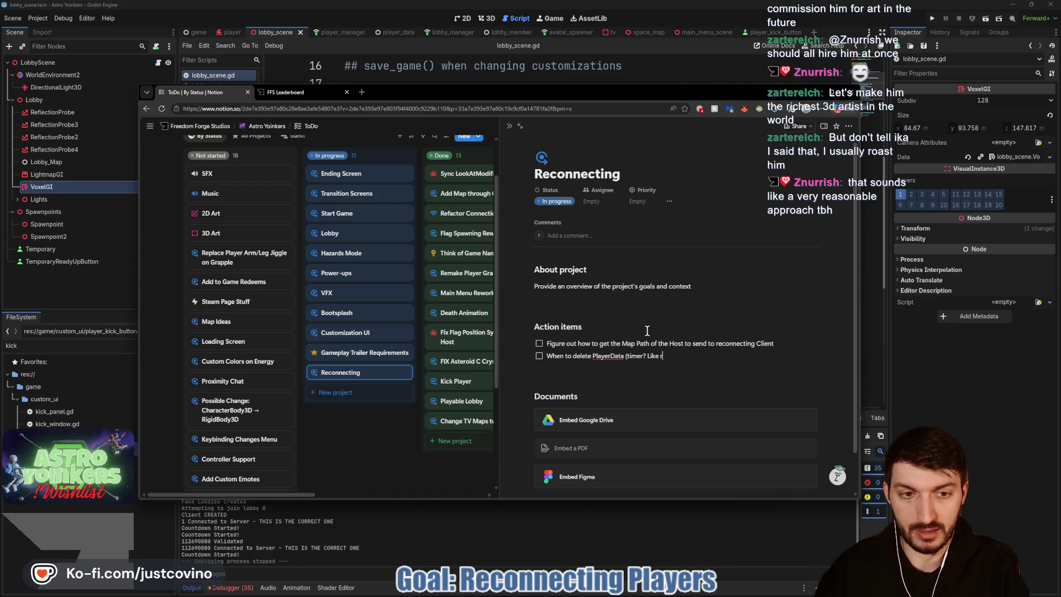
pyautogui.write('reconnection')
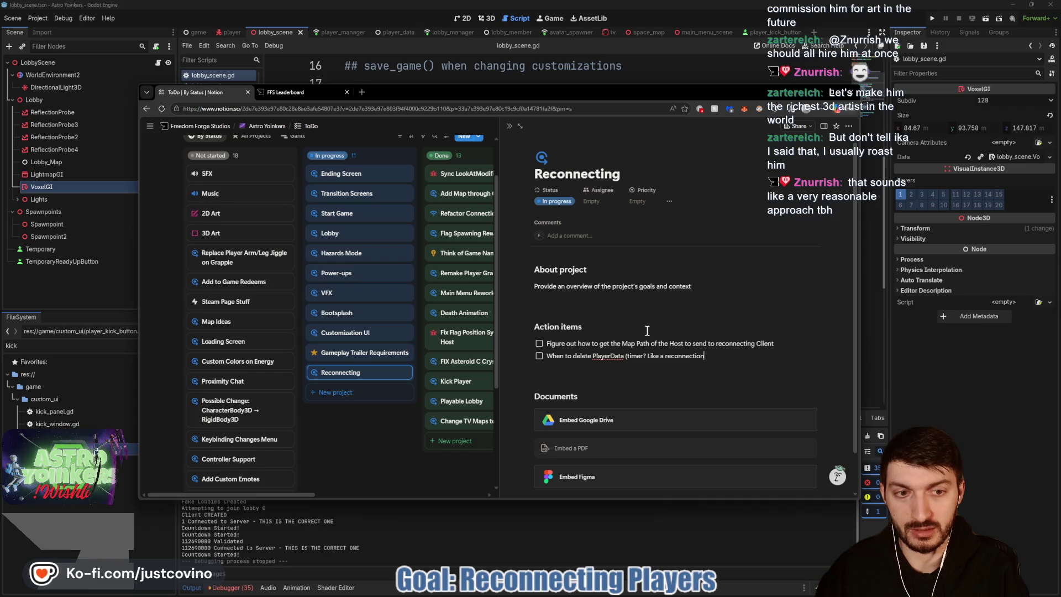
pyautogui.write(' Buffer)')
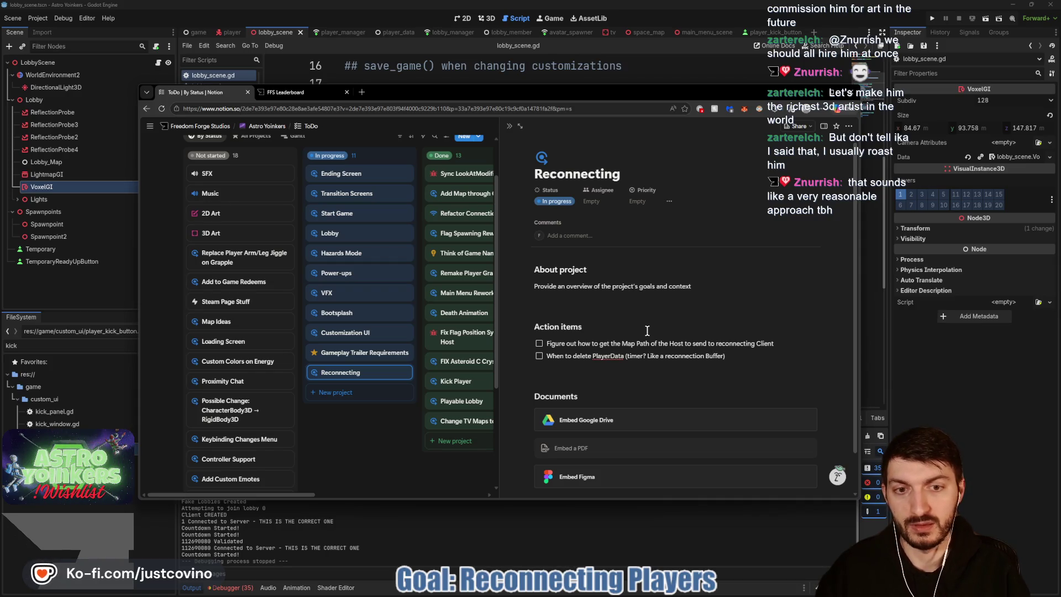
# Step: Add to-dos for a reconnect button using the lobby id and differentiating a kick from a lost connection
pyautogui.press('Return')
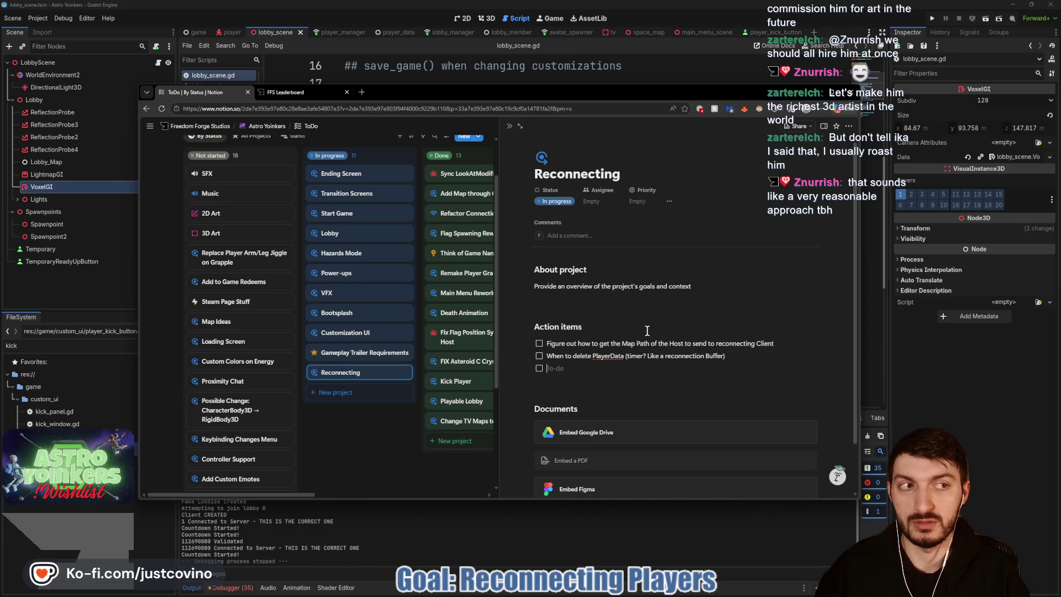
pyautogui.write('Have a reconn')
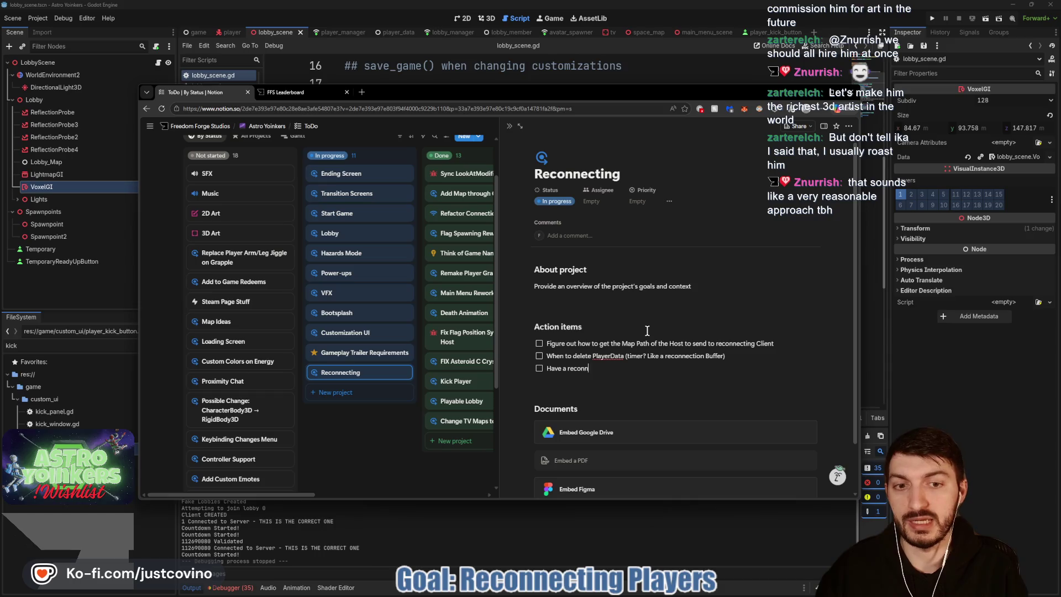
pyautogui.write('ect button appea')
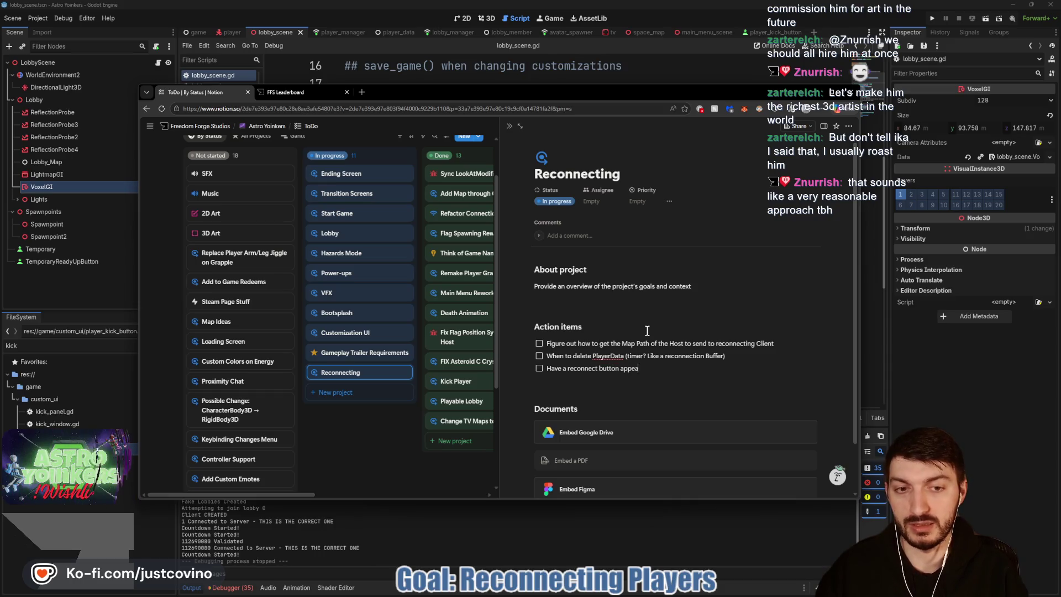
pyautogui.write('r the ')
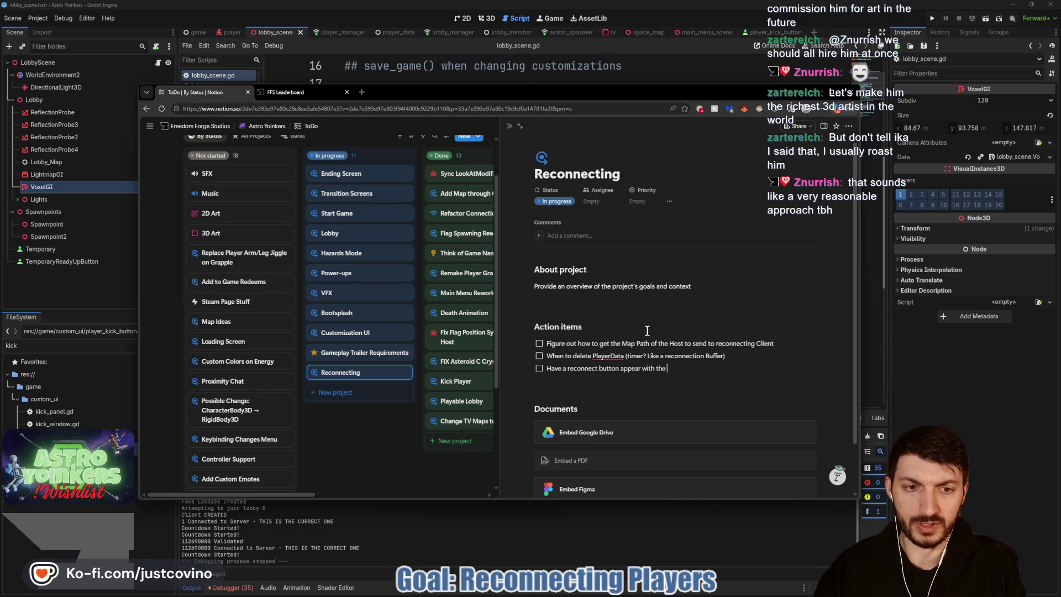
pyautogui.write('per lobby ')
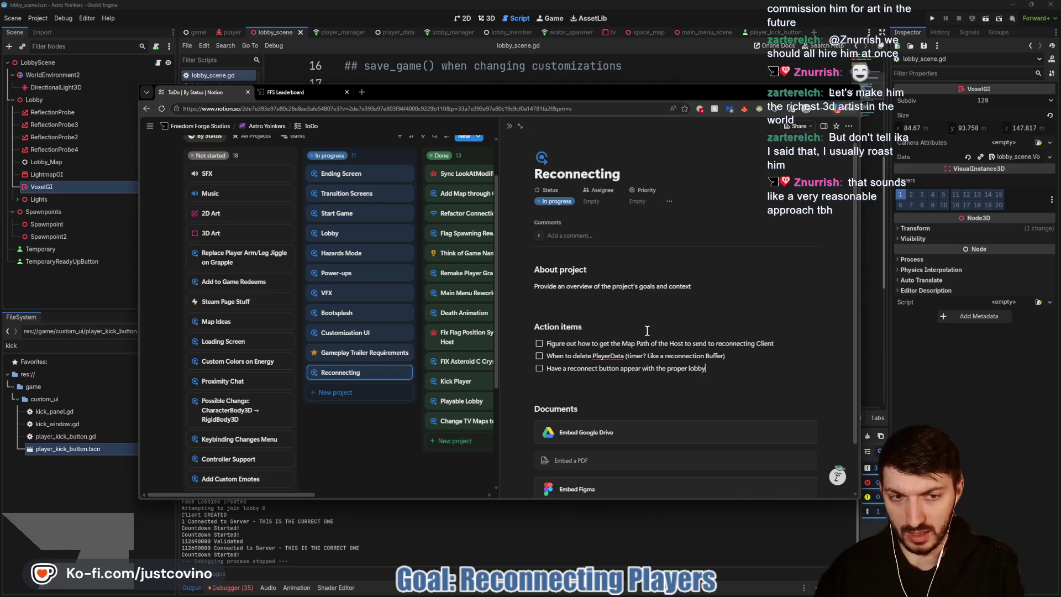
pyautogui.write('id')
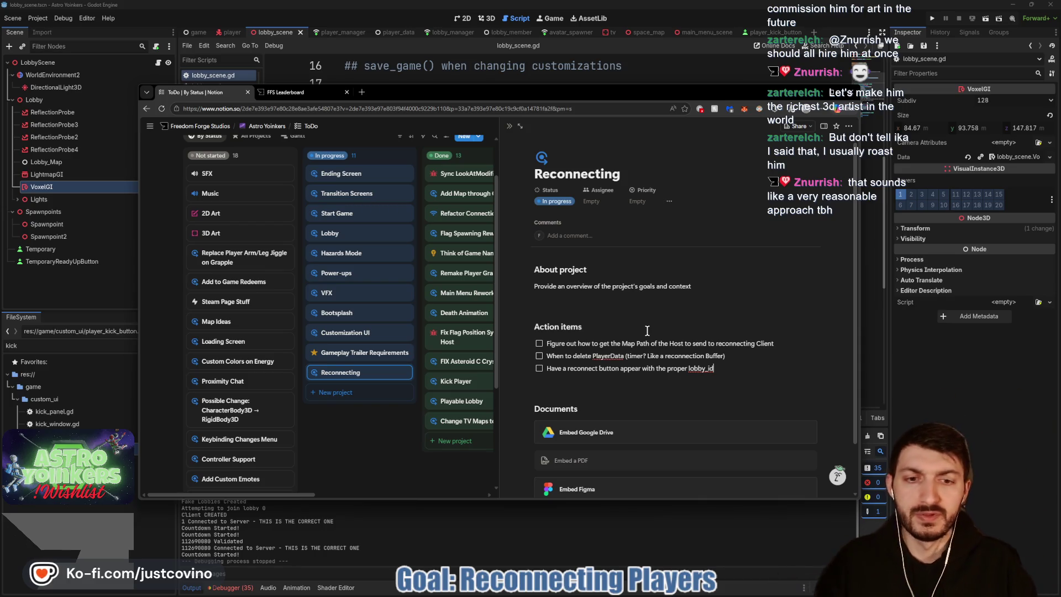
pyautogui.press('Return')
pyautogui.write('Differentiate')
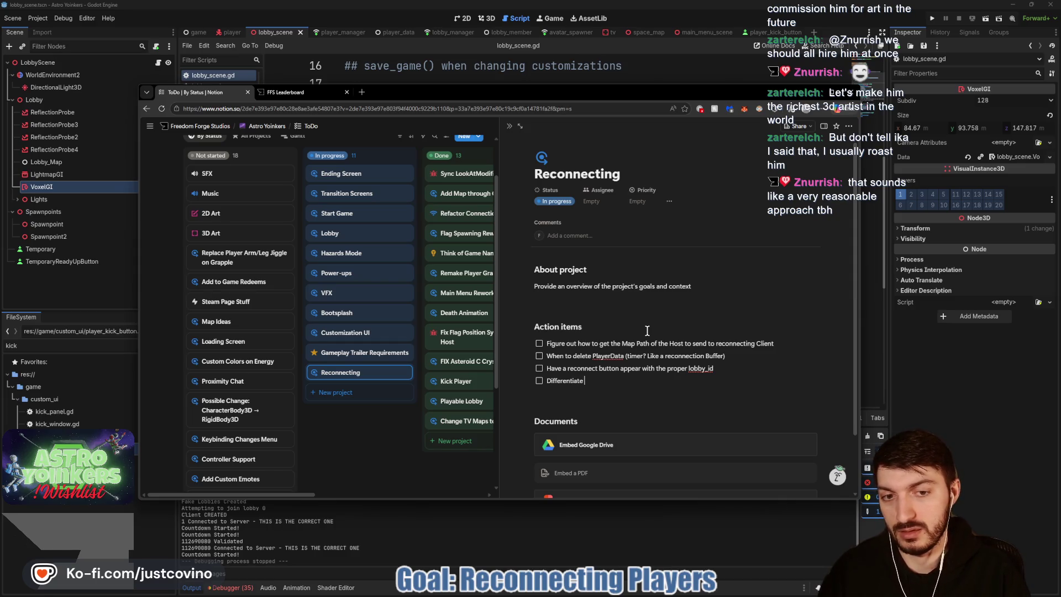
pyautogui.write(' a Kick vs ')
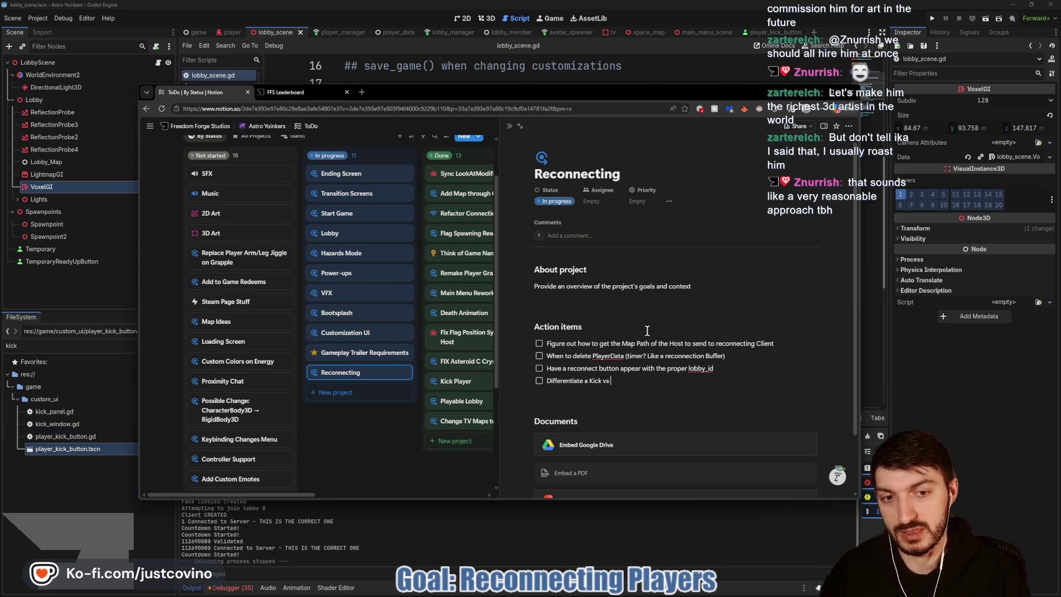
pyautogui.write('a Connection Lost')
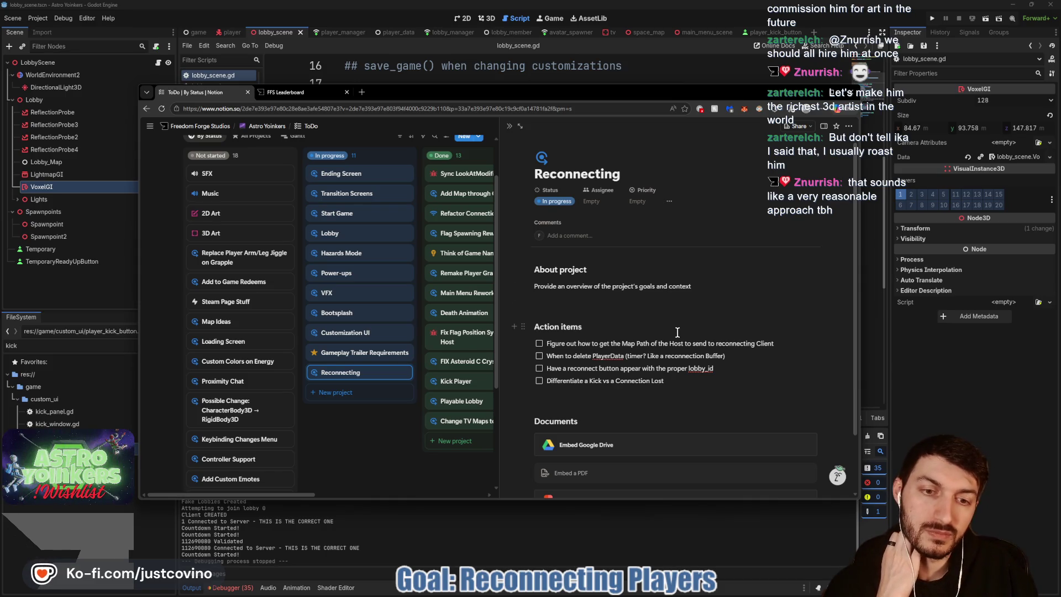
pyautogui.write(' (Do')
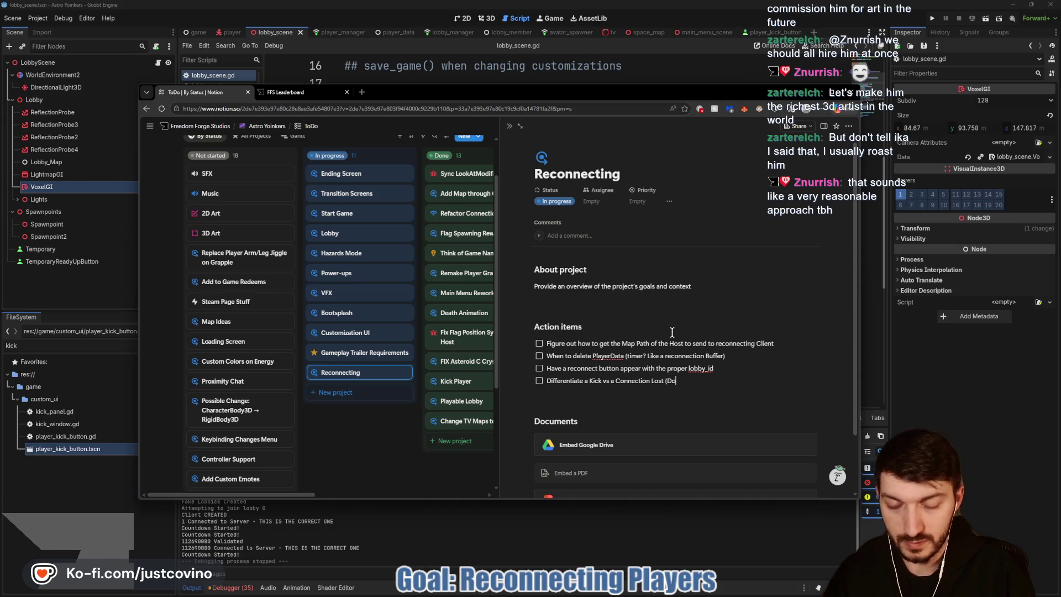
pyautogui.write('nt do above if')
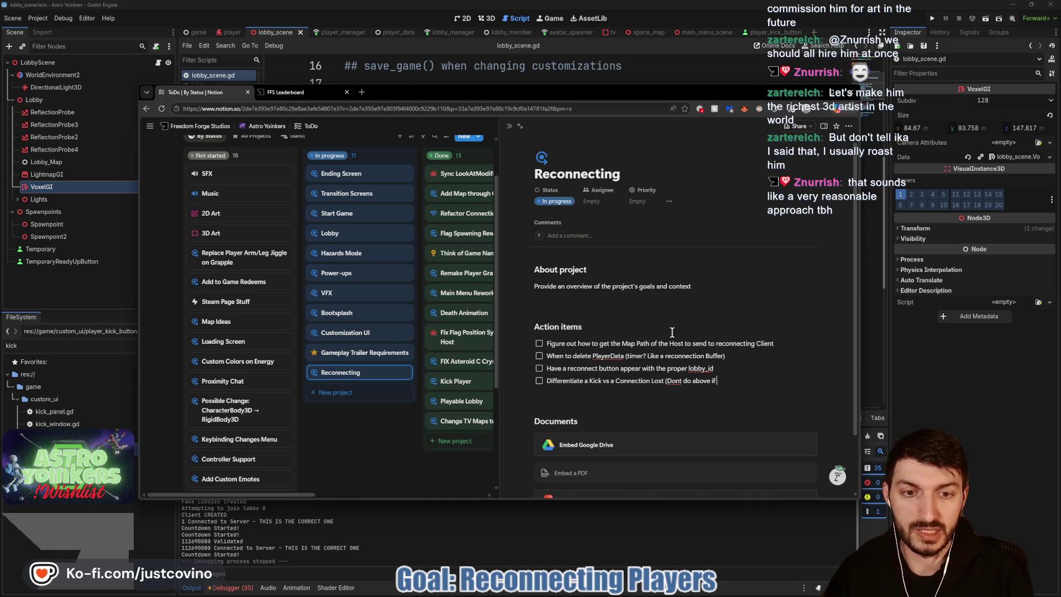
pyautogui.write(' kicked)')
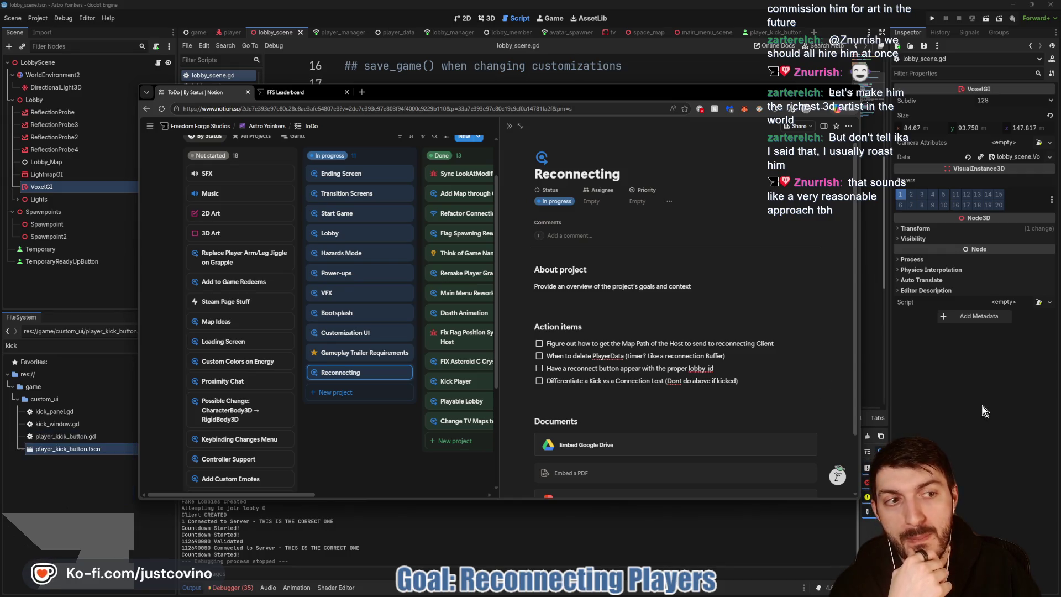
pyautogui.click(949, 399)
pyautogui.click(507, 338)
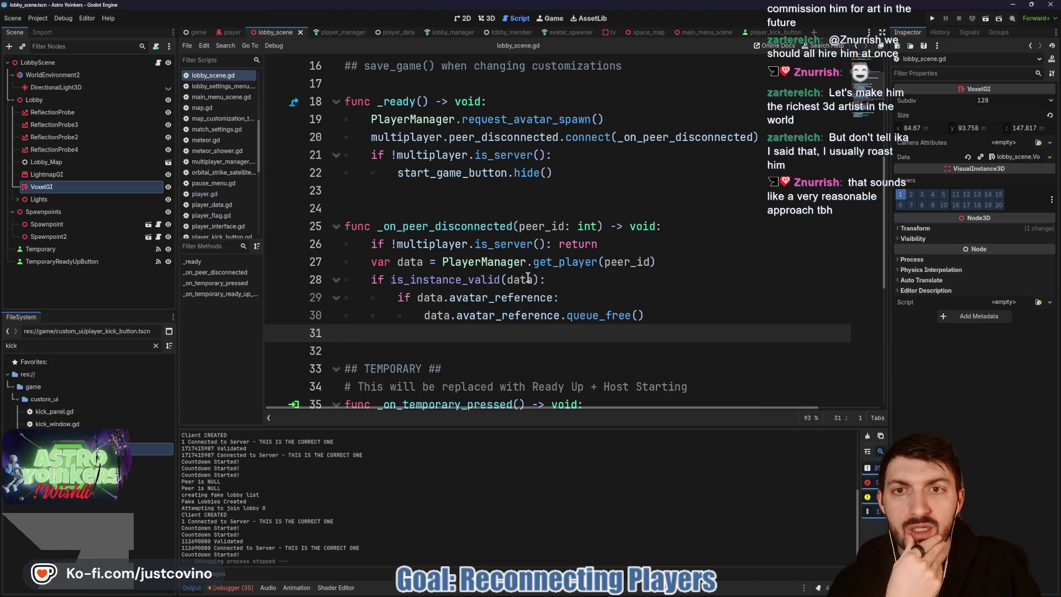
# Step: Review reconnect_player in player_manager.gd, then run the project in two debug instances
pyautogui.click(338, 33)
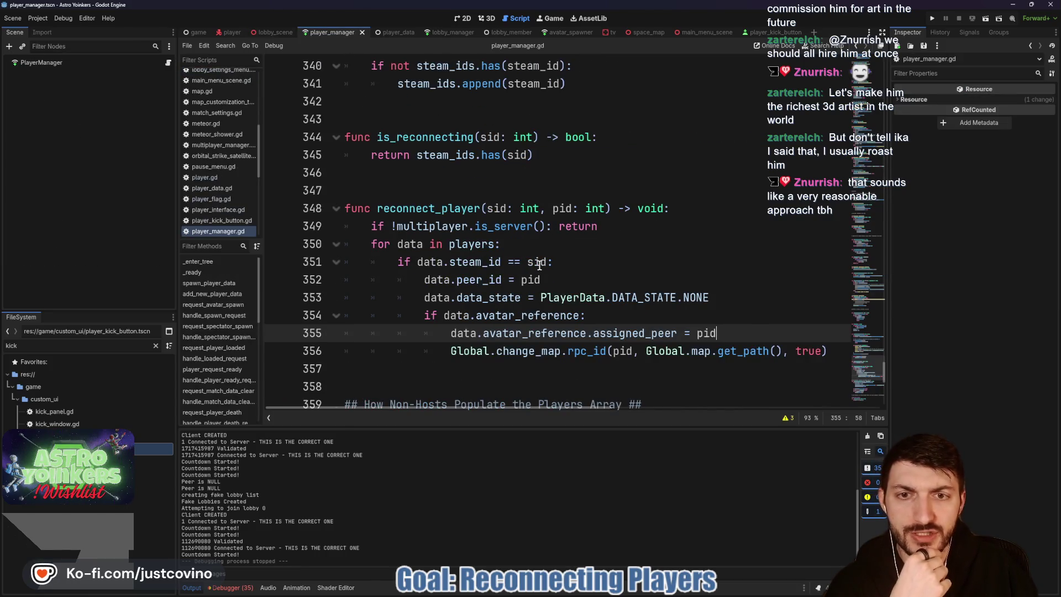
pyautogui.scroll(-1, 475, 307)
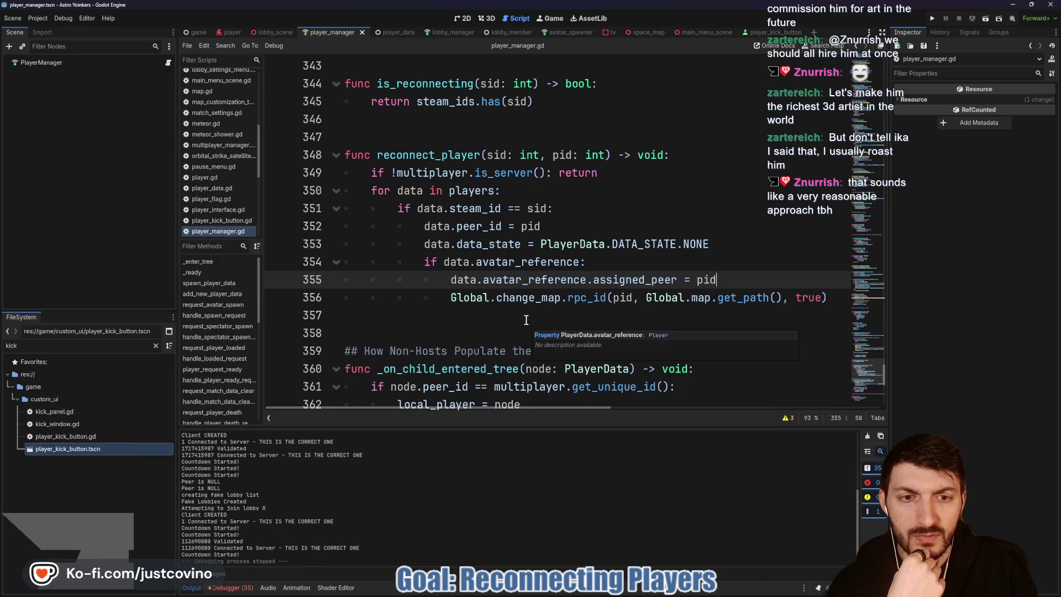
pyautogui.hscroll(2, 480, 311)
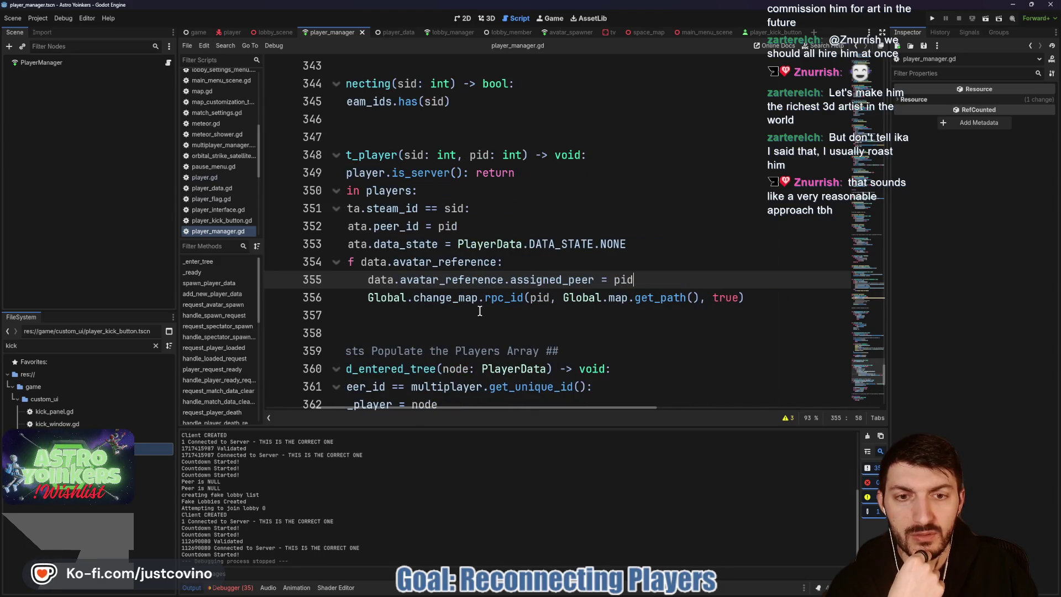
pyautogui.hscroll(-2, 591, 298)
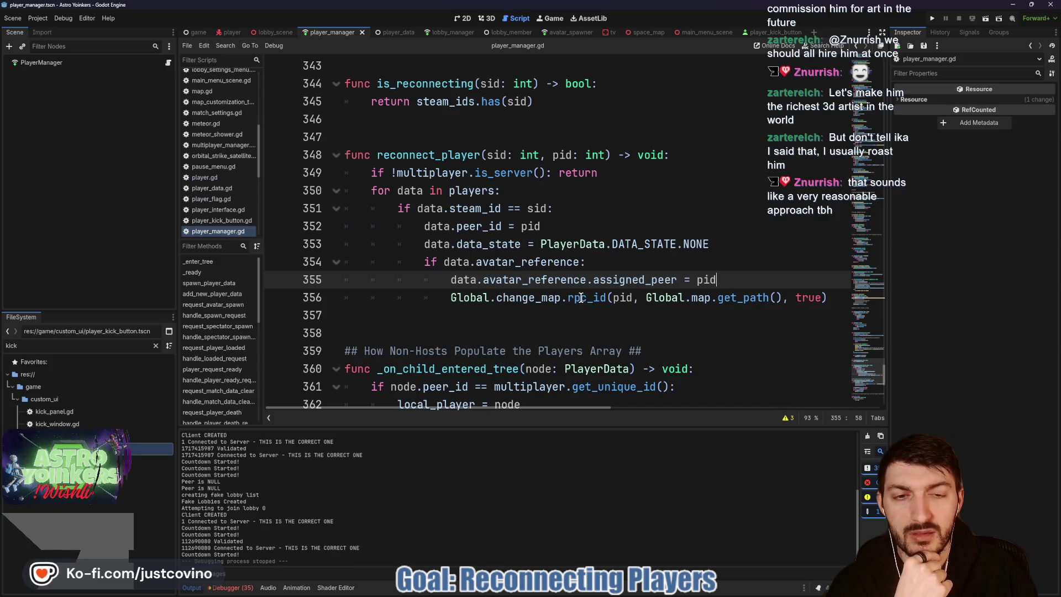
pyautogui.moveTo(588, 299)
pyautogui.moveTo(475, 304); pyautogui.dragTo(827, 298)
pyautogui.click(739, 280)
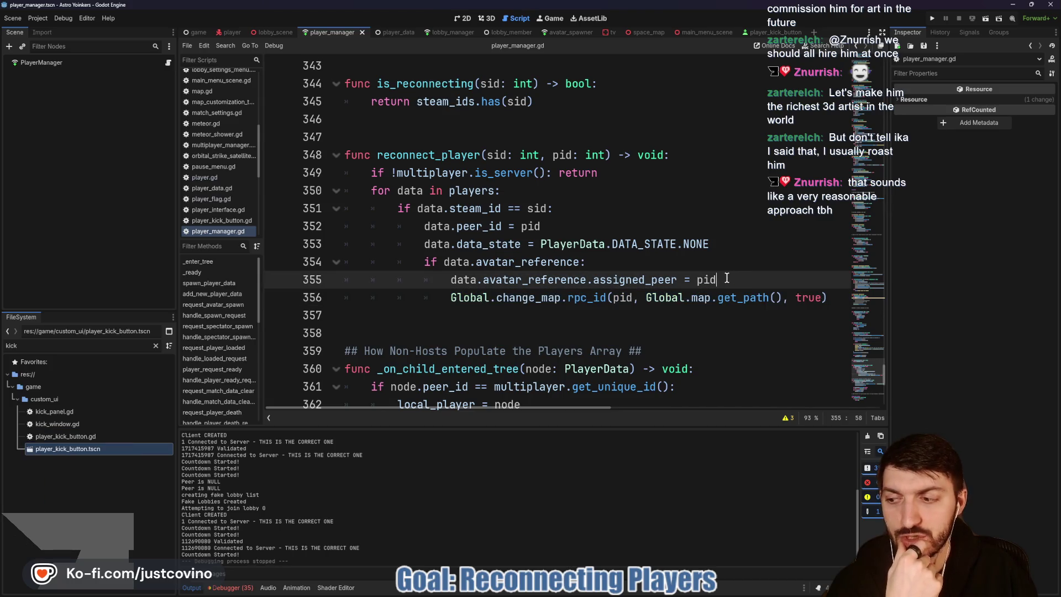
pyautogui.click(932, 19)
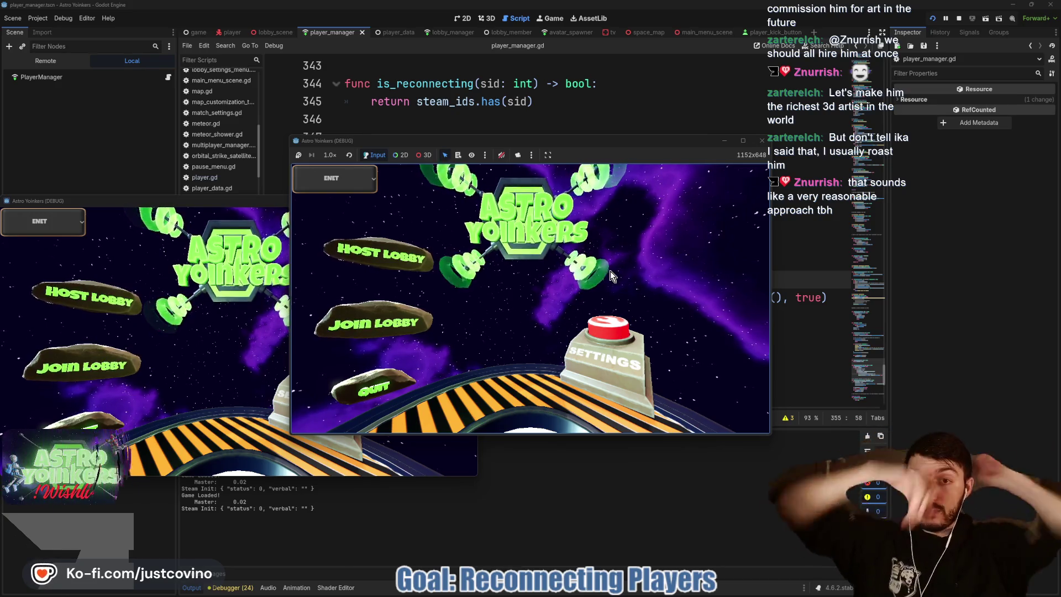
# Step: Place the two game windows side by side and host a lobby from the left one
pyautogui.moveTo(238, 201); pyautogui.dragTo(836, 181)
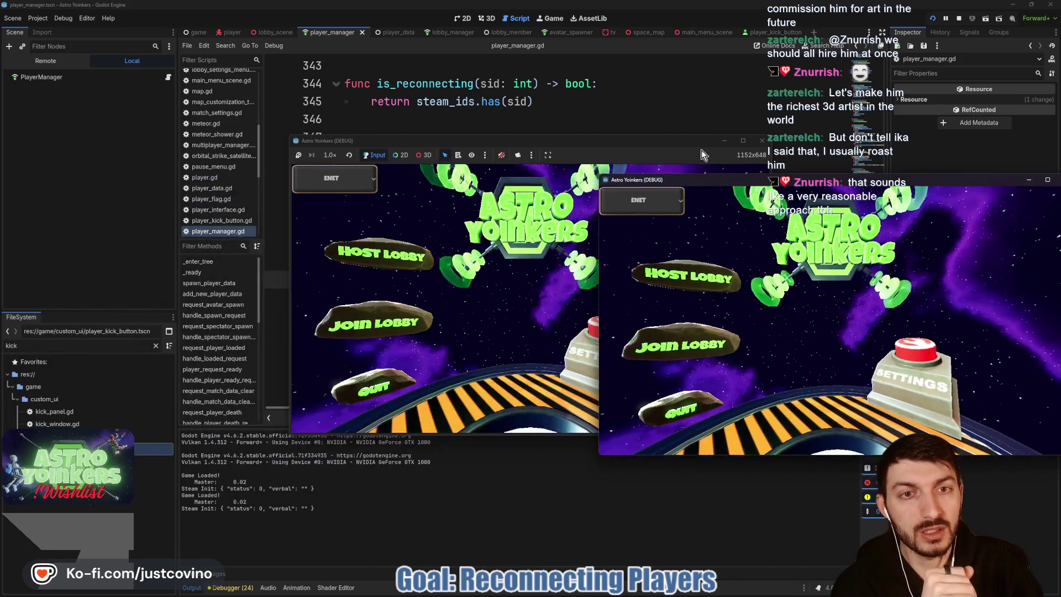
pyautogui.moveTo(685, 145); pyautogui.dragTo(442, 161)
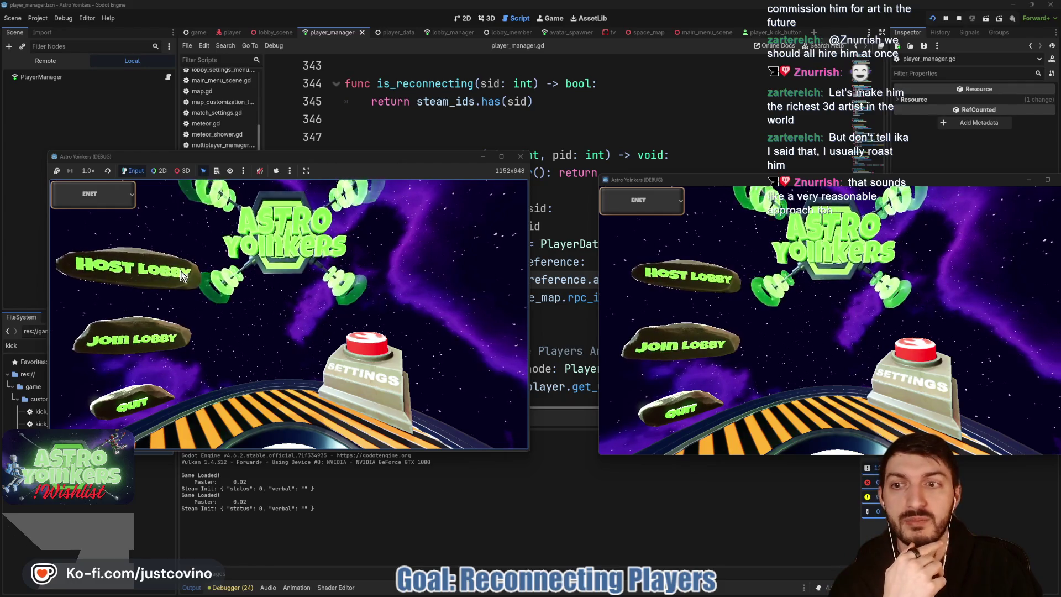
pyautogui.click(127, 273)
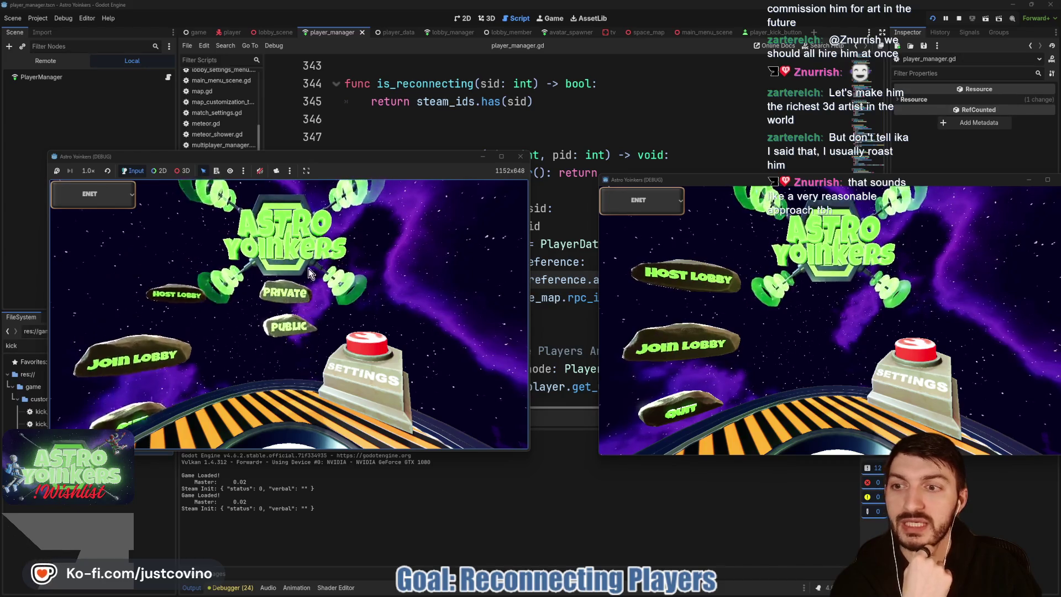
pyautogui.click(307, 267)
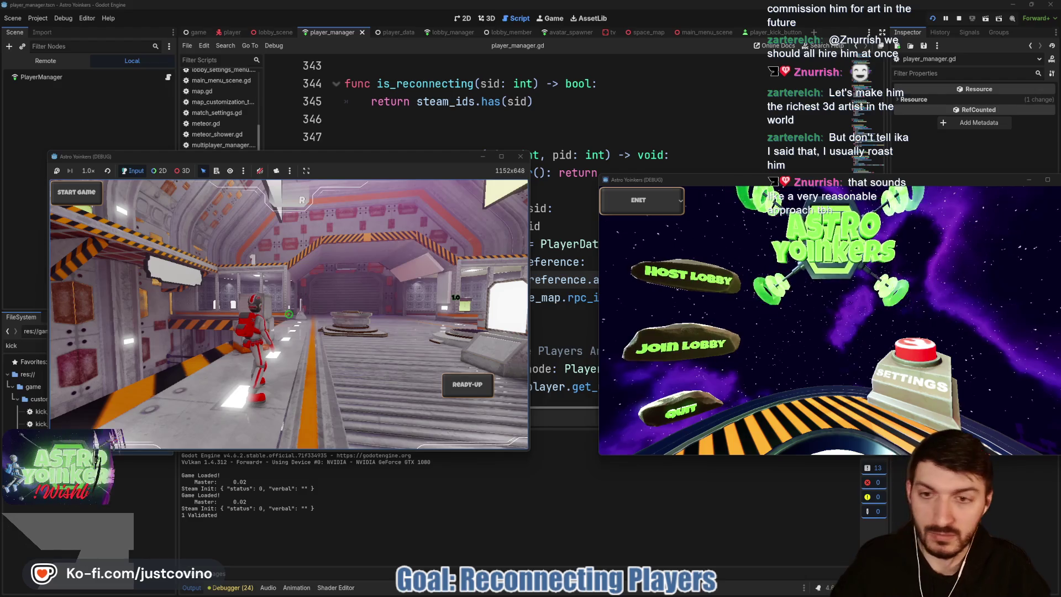
# Step: Join from the right window, ready up both players, start the match and show the team scoreboard
pyautogui.click(725, 342)
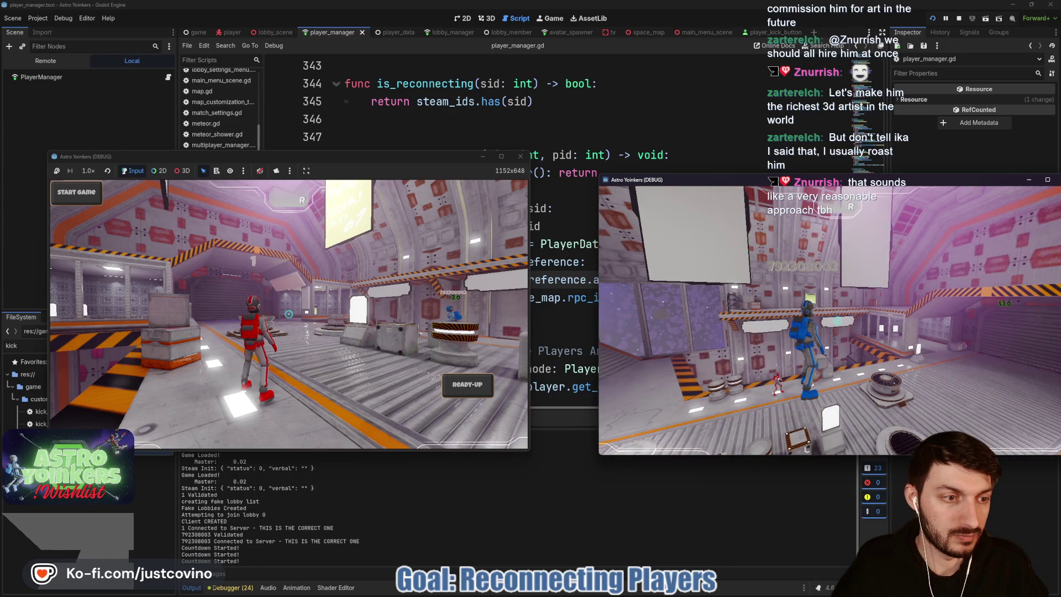
pyautogui.press('r')
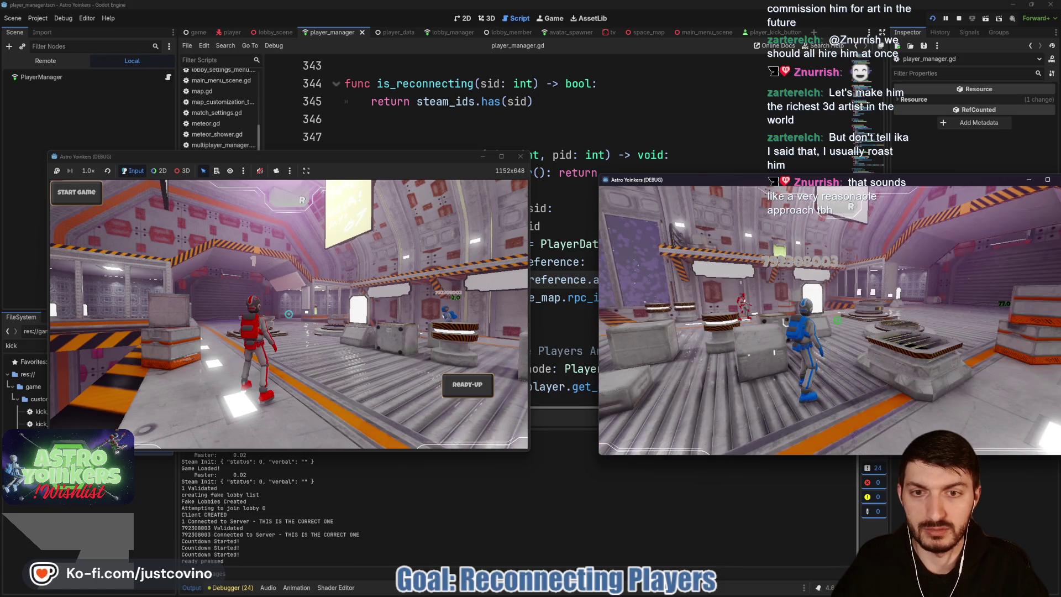
pyautogui.click(417, 168)
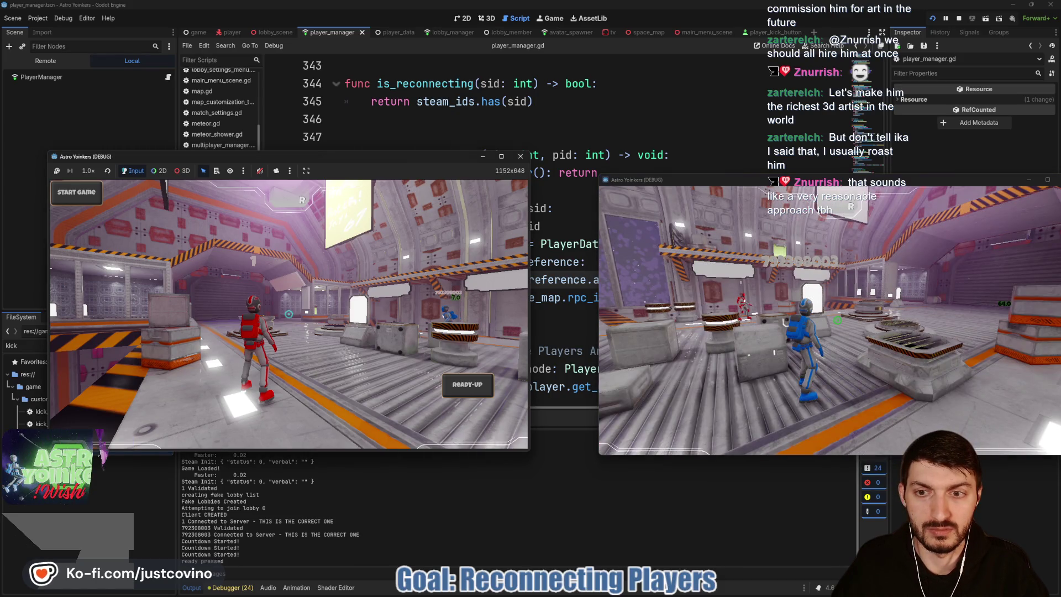
pyautogui.click(452, 391)
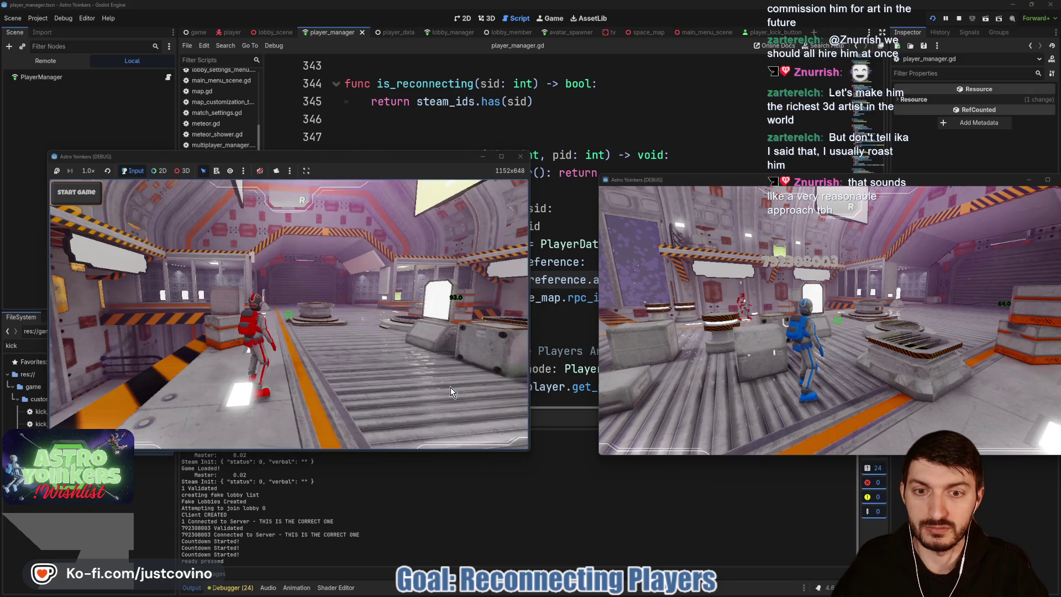
pyautogui.click(81, 198)
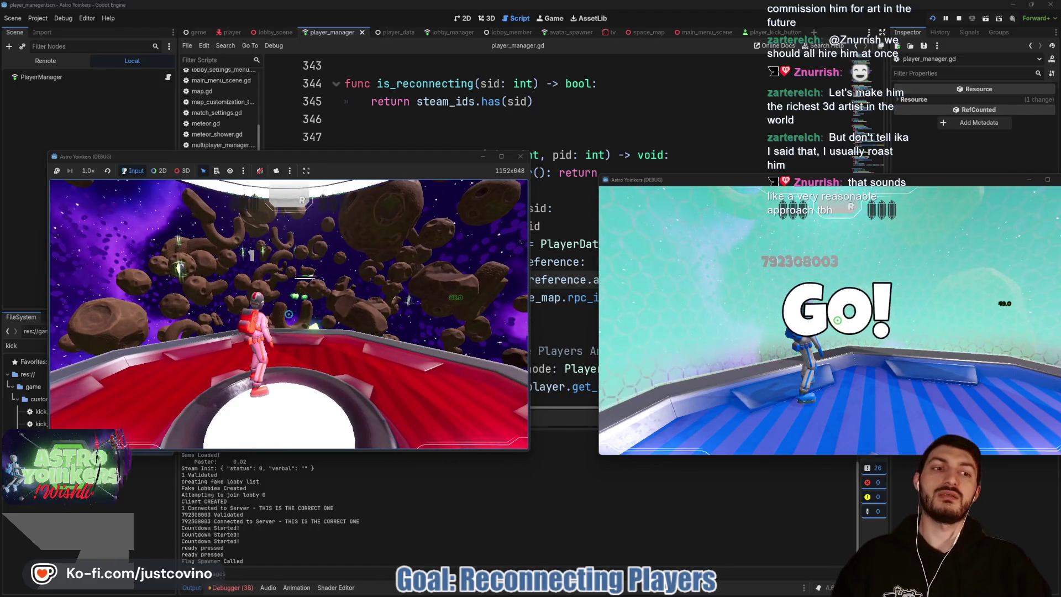
pyautogui.press('Tab')
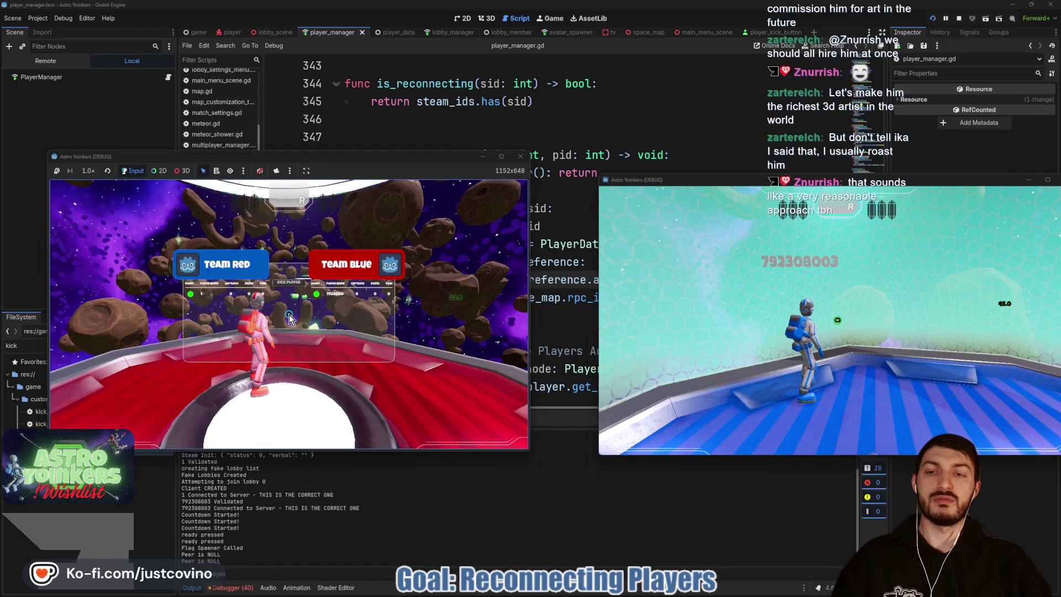
# Step: Kick the blue player, then stop both game instances with F8 and show the debugger errors
pyautogui.click(288, 314)
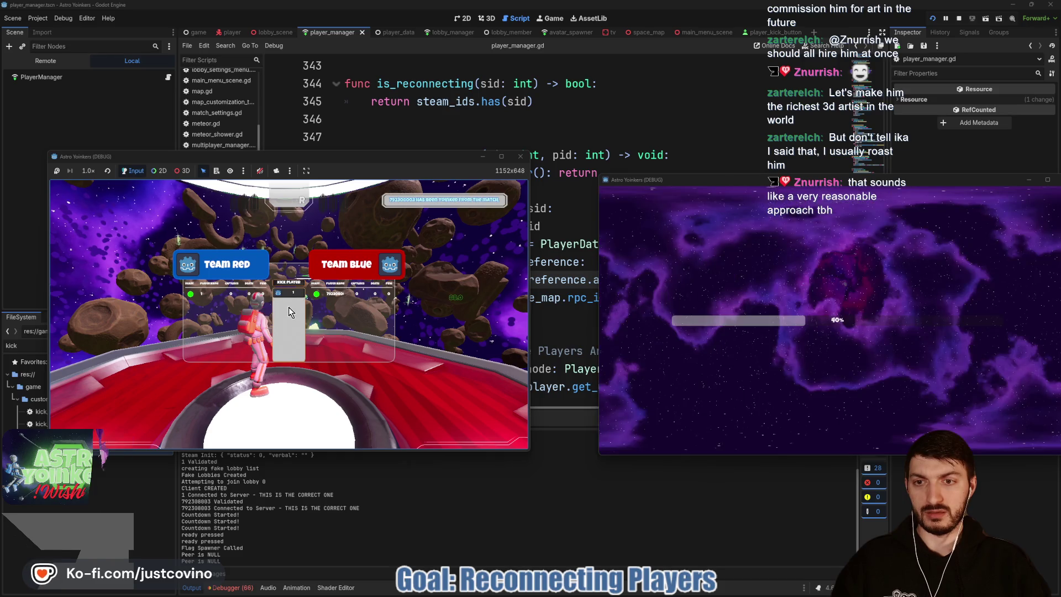
pyautogui.press('Tab')
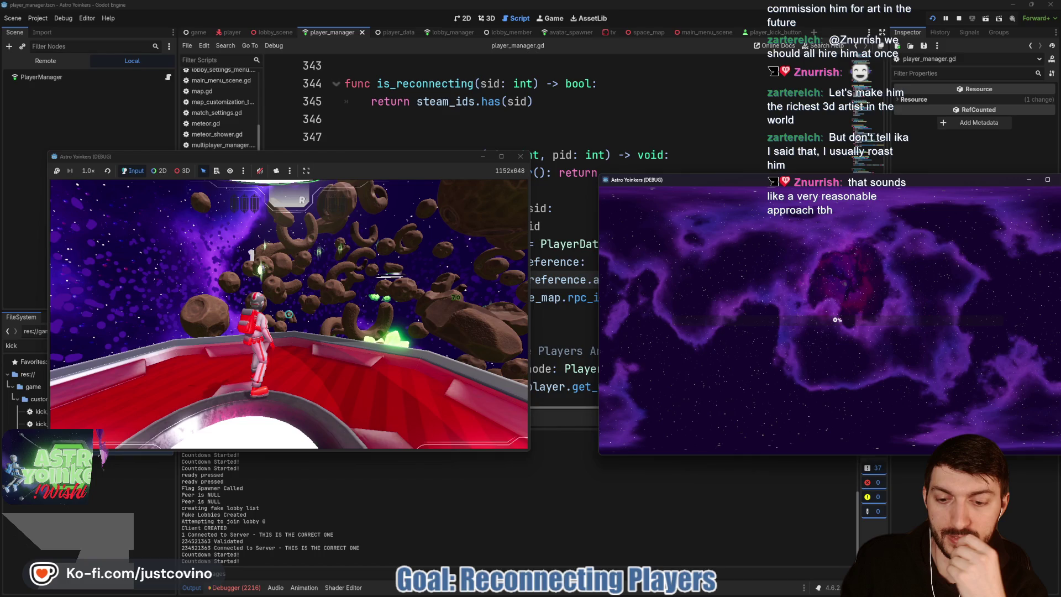
pyautogui.press('F8')
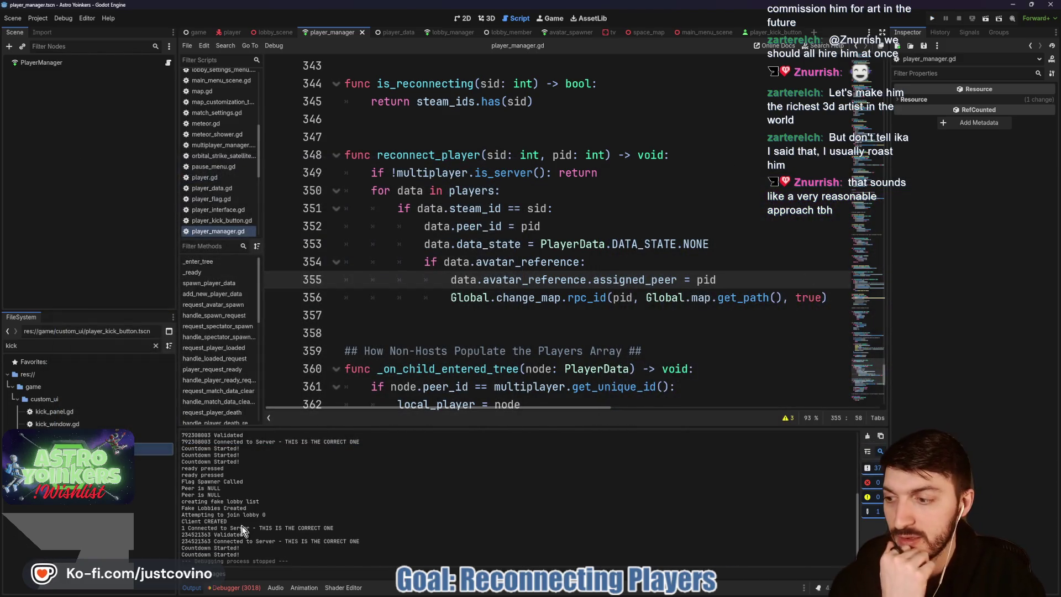
pyautogui.click(235, 587)
# Step: Enlarge the debugger panel and scroll through Session 1's error list
pyautogui.moveTo(194, 427); pyautogui.dragTo(194, 178)
pyautogui.click(197, 168)
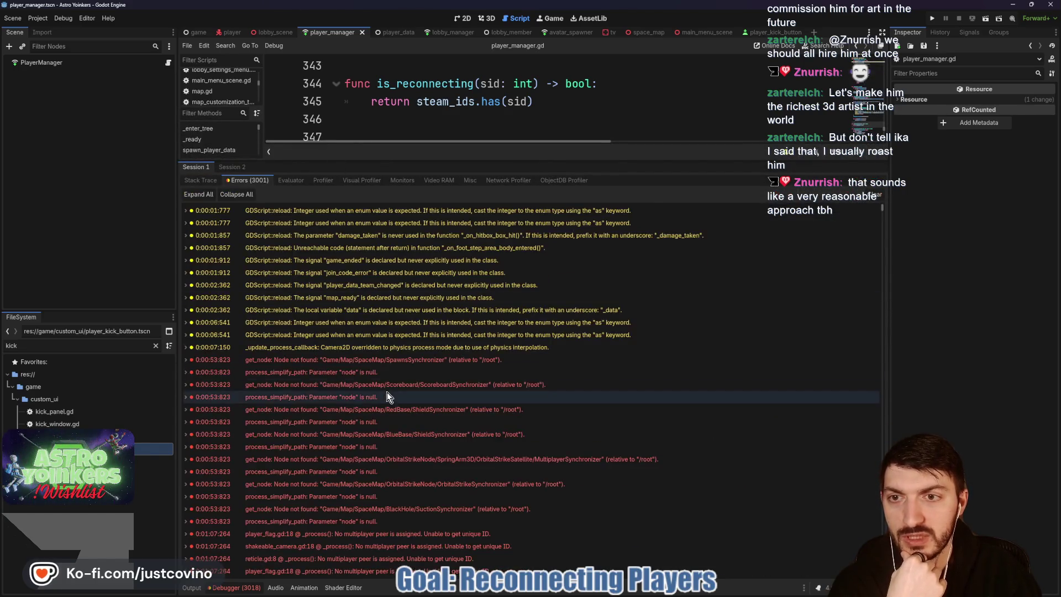
pyautogui.scroll(-3, 450, 379)
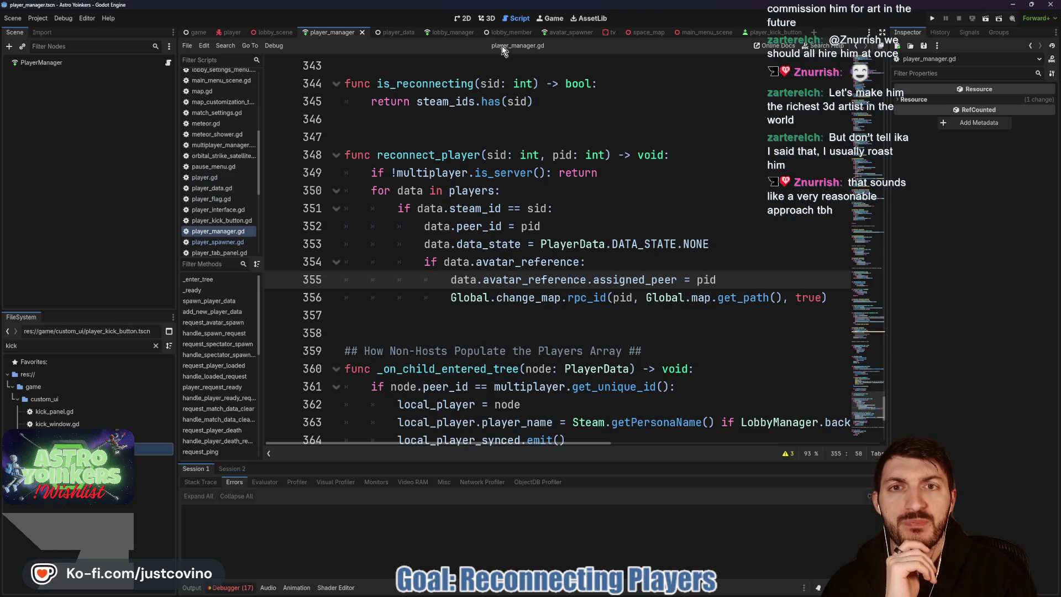
# Step: Read through lobby_manager.gd's leave_host, clear_all and peer connection callbacks
pyautogui.click(437, 33)
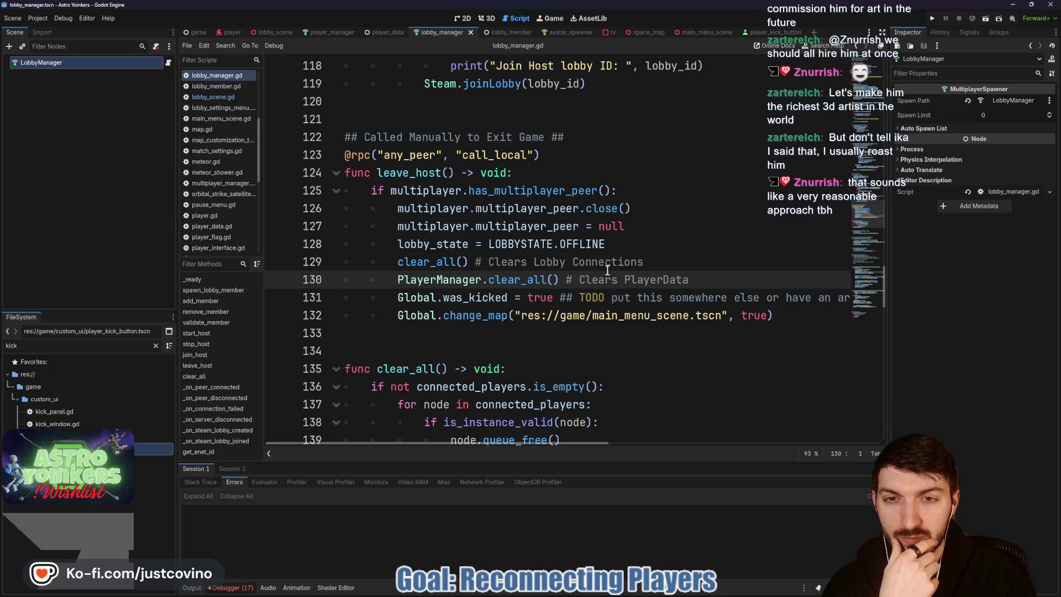
pyautogui.scroll(-5, 619, 247)
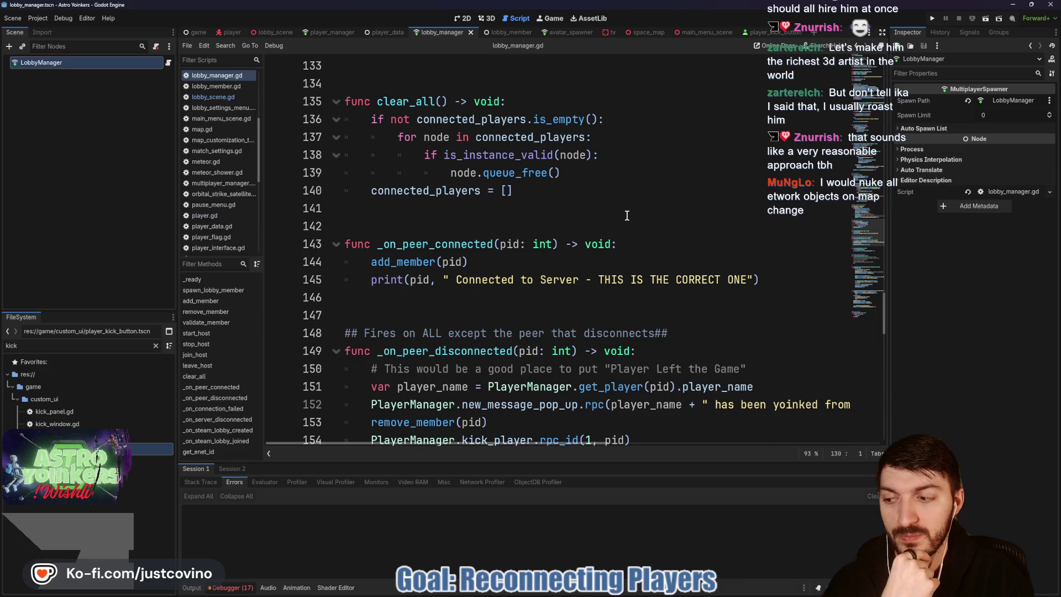
pyautogui.click(519, 227)
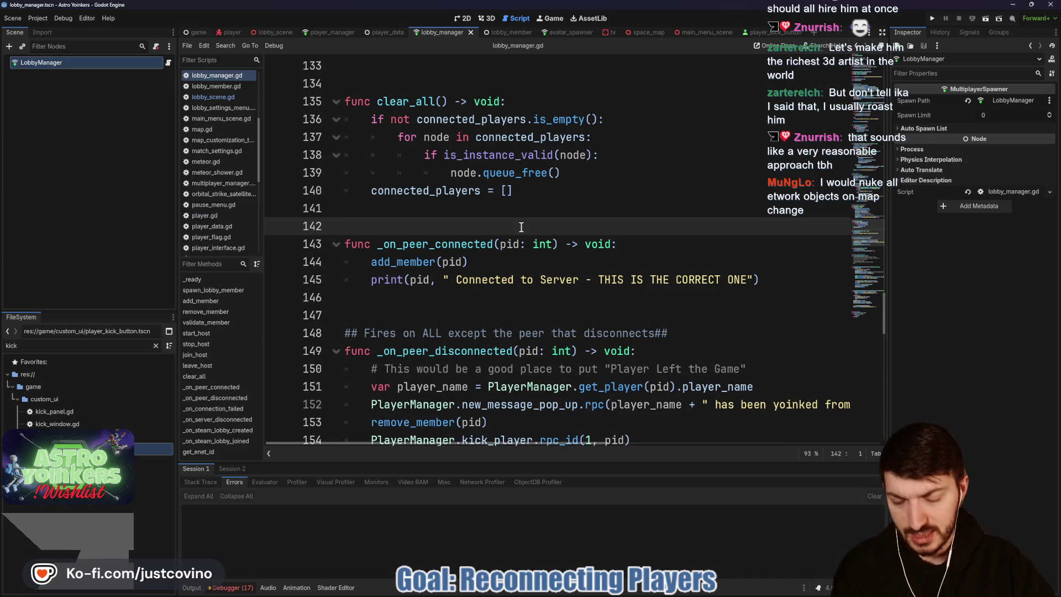
pyautogui.scroll(-3, 520, 227)
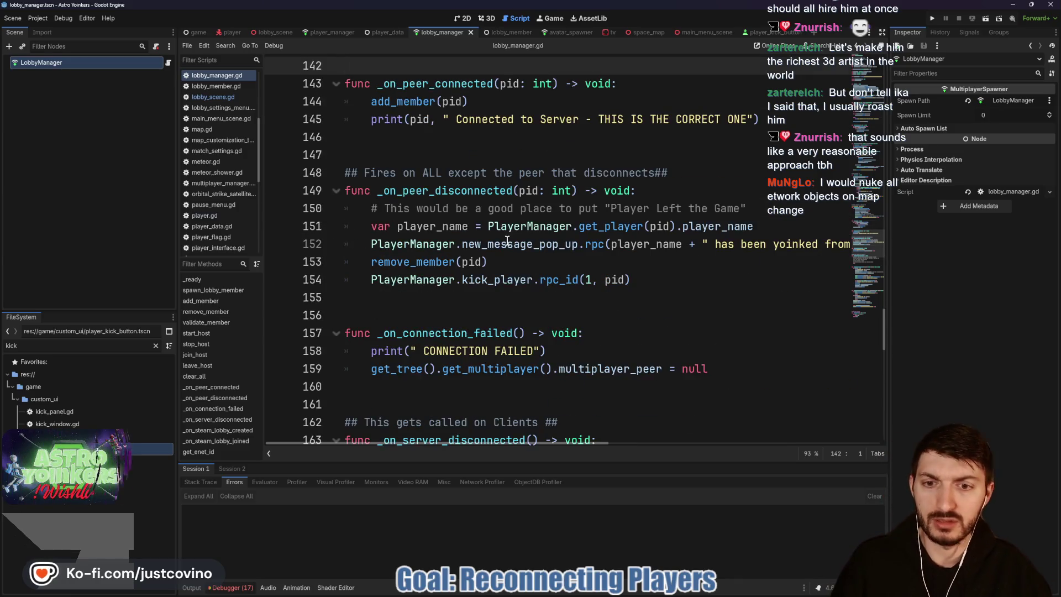
pyautogui.scroll(-2, 499, 241)
pyautogui.scroll(2, 470, 216)
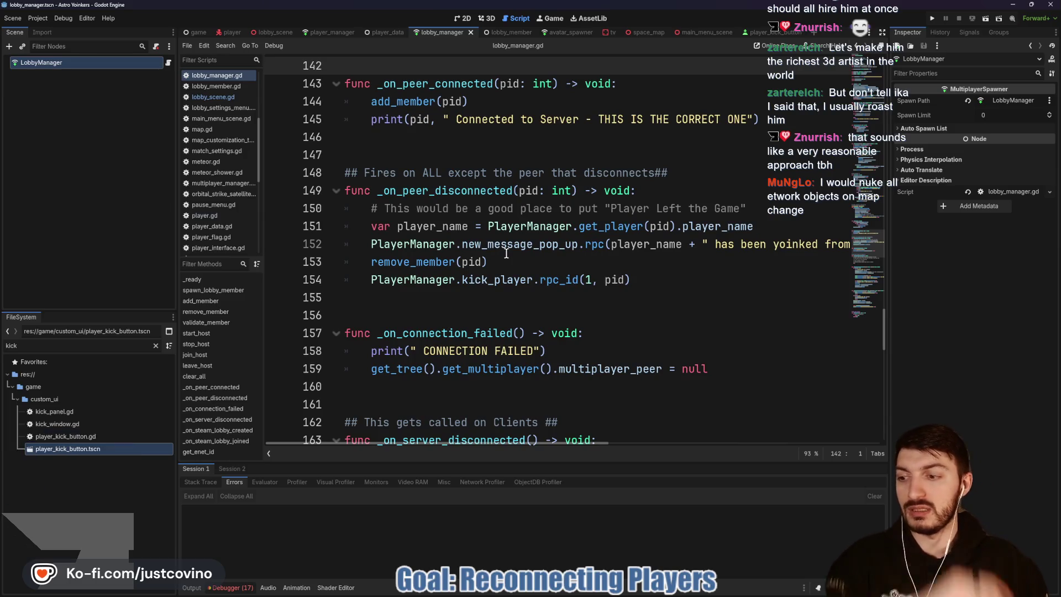
pyautogui.scroll(-4, 490, 275)
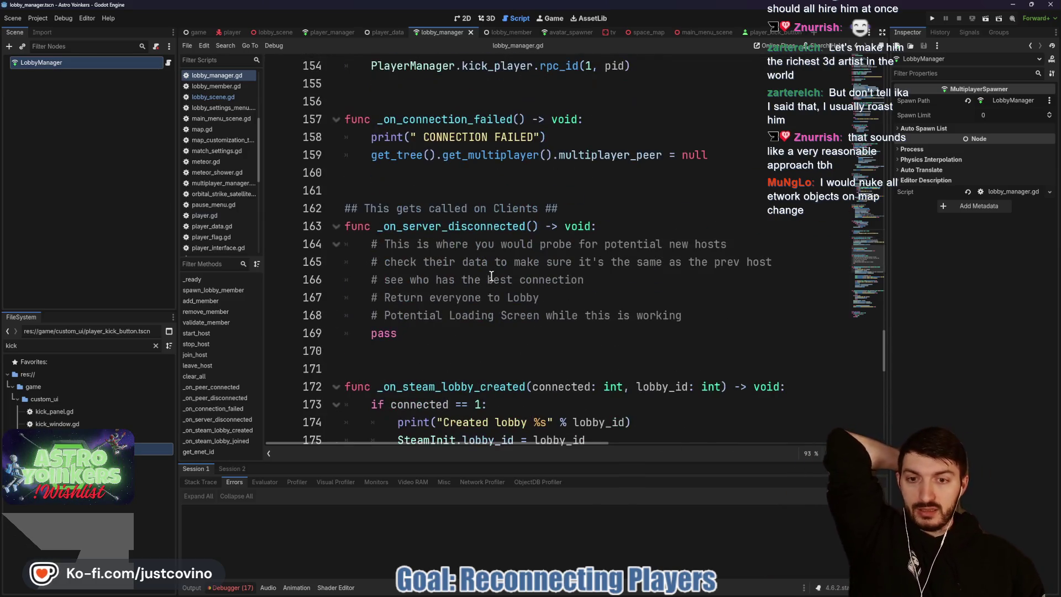
pyautogui.scroll(-2, 489, 270)
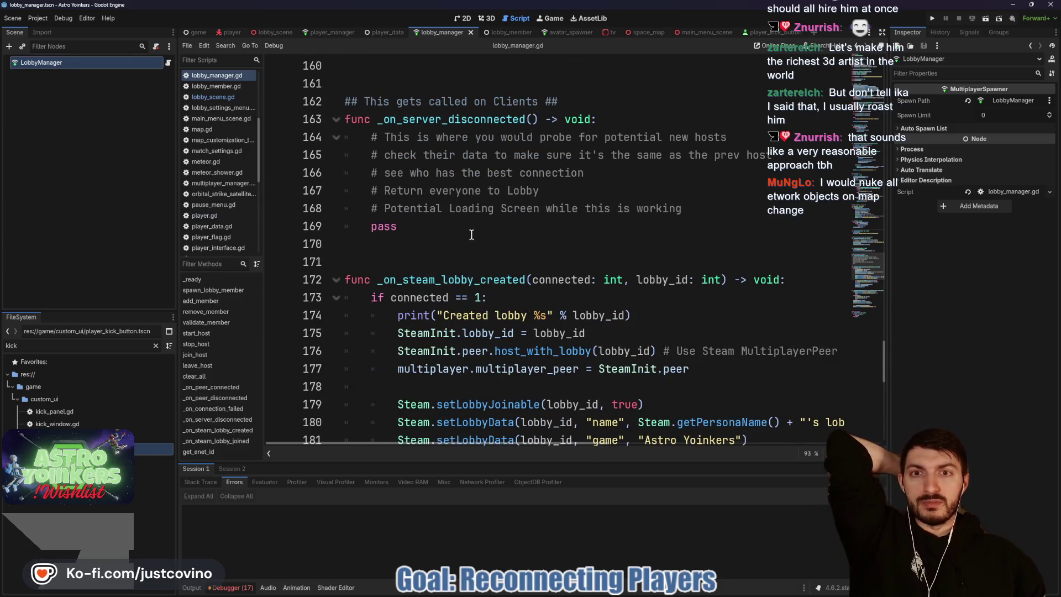
pyautogui.scroll(-2, 470, 232)
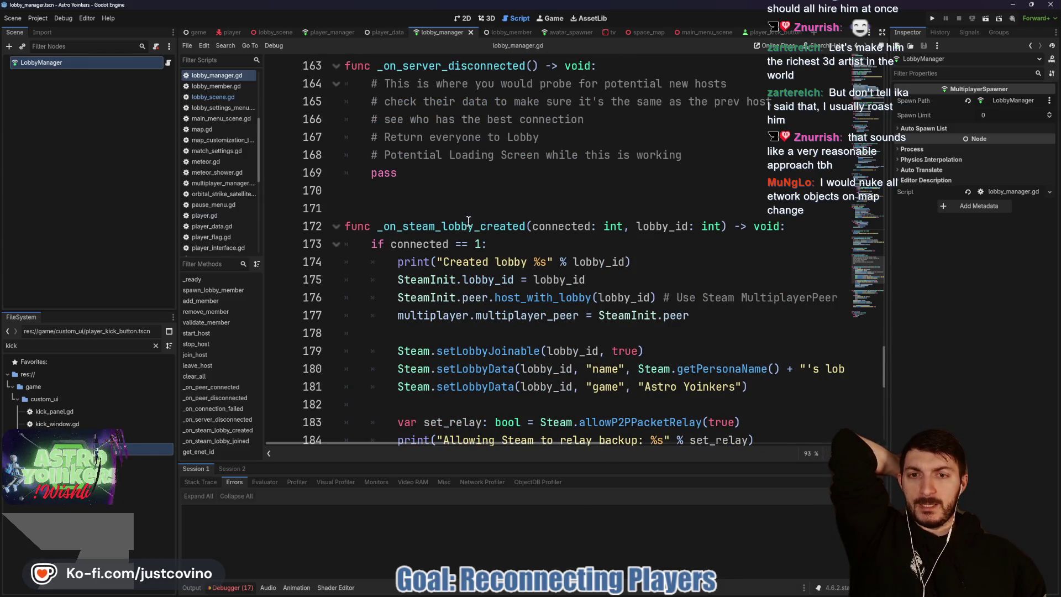
pyautogui.scroll(-7, 475, 219)
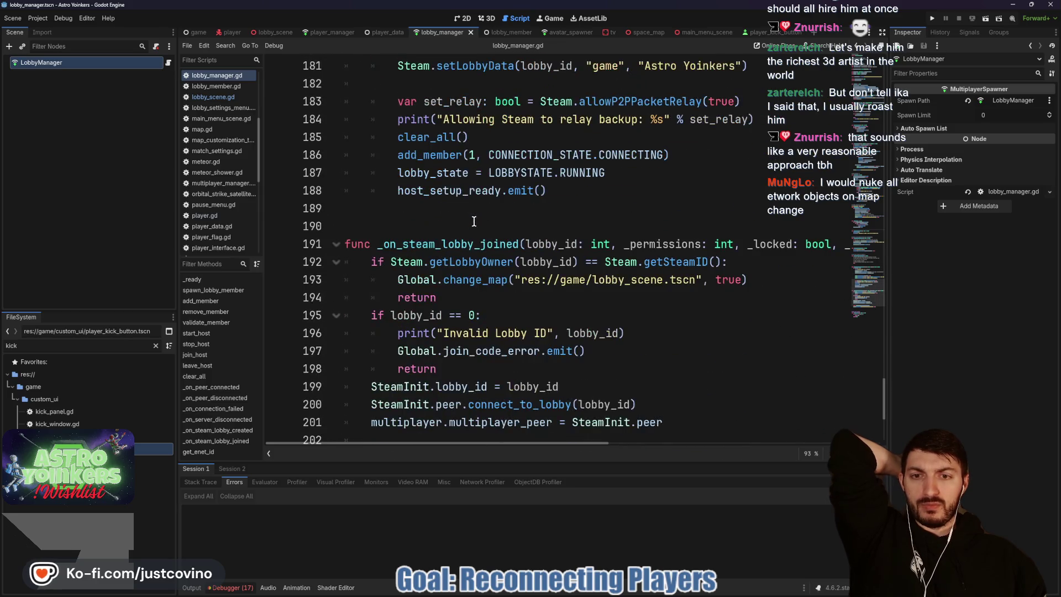
pyautogui.scroll(-2, 471, 226)
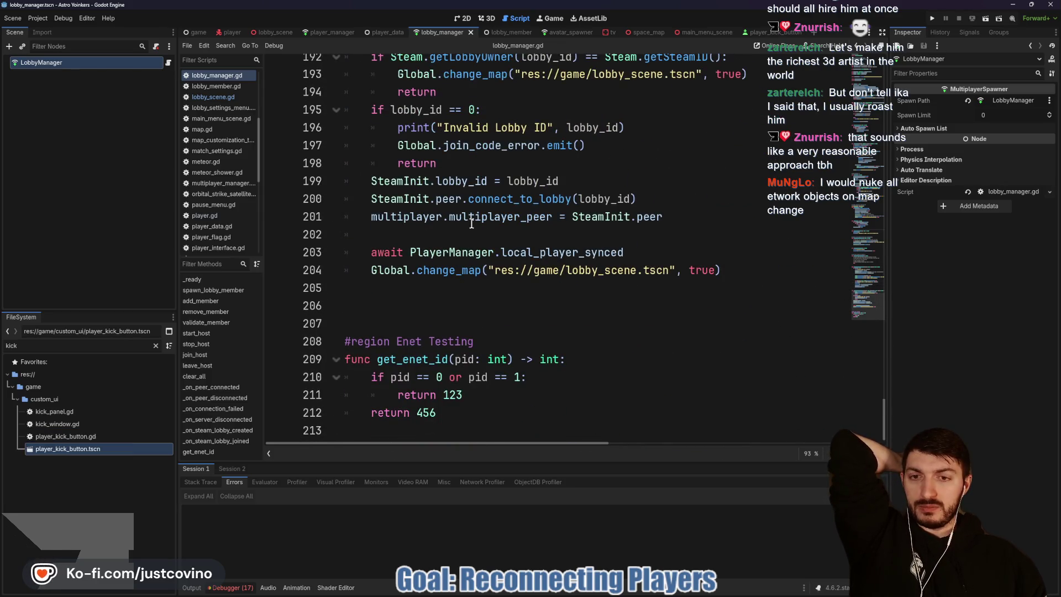
pyautogui.scroll(17, 471, 237)
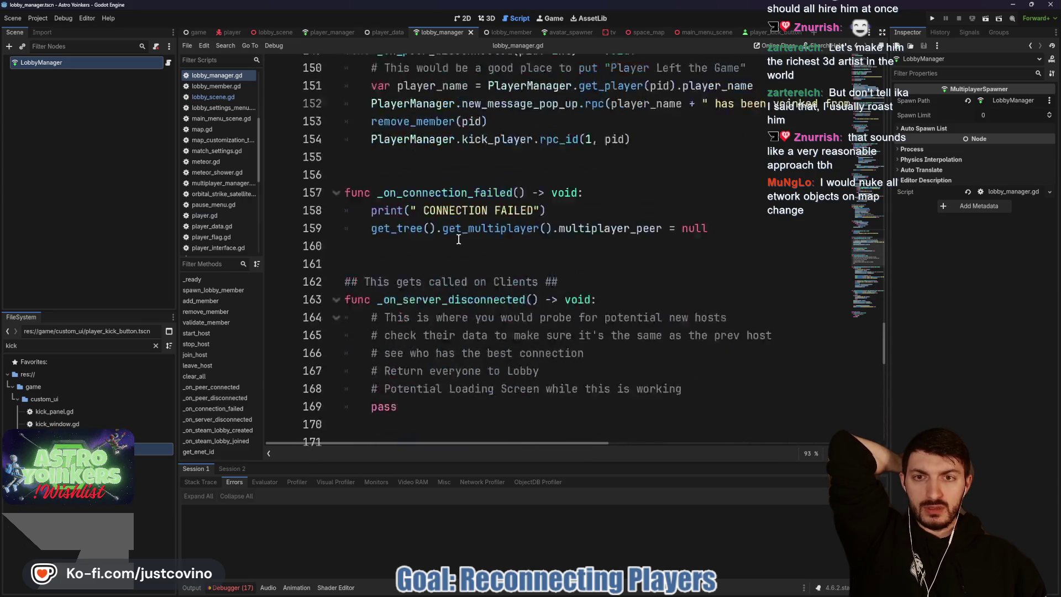
pyautogui.scroll(4, 453, 239)
pyautogui.scroll(4, 445, 240)
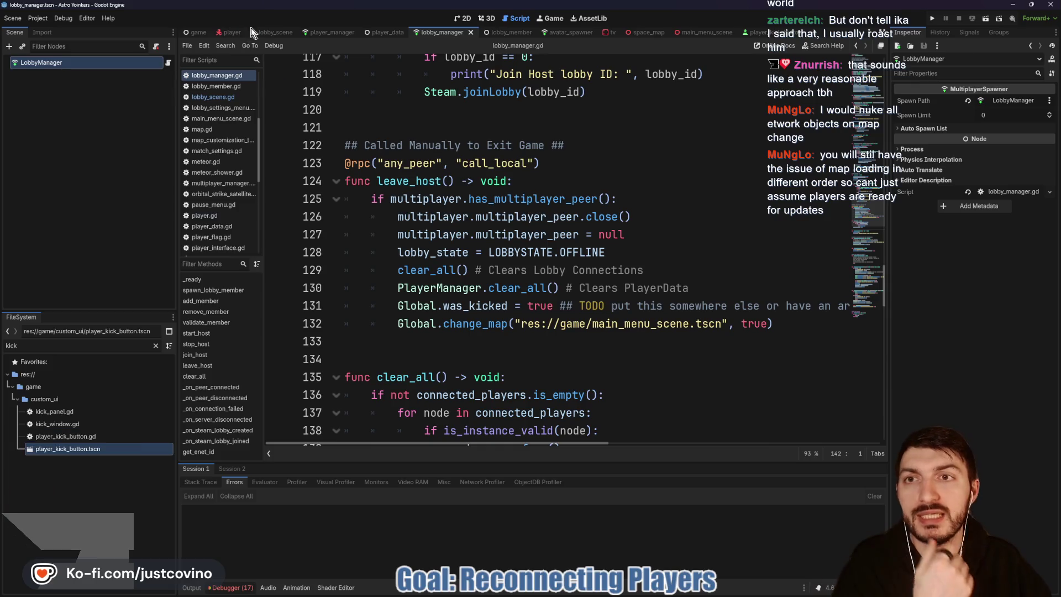
# Step: Jump from map.gd's request_player_loaded call on line 41 to its definition in player_manager.gd
pyautogui.click(638, 32)
pyautogui.scroll(-3, 485, 176)
pyautogui.click(576, 294)
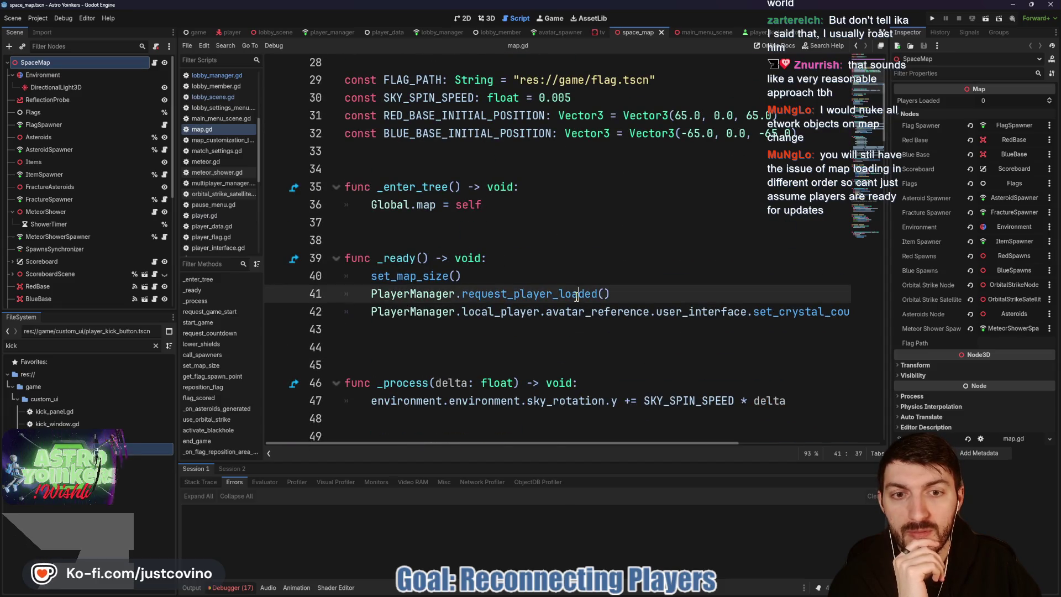
pyautogui.tripleClick(576, 294)
pyautogui.click(629, 290)
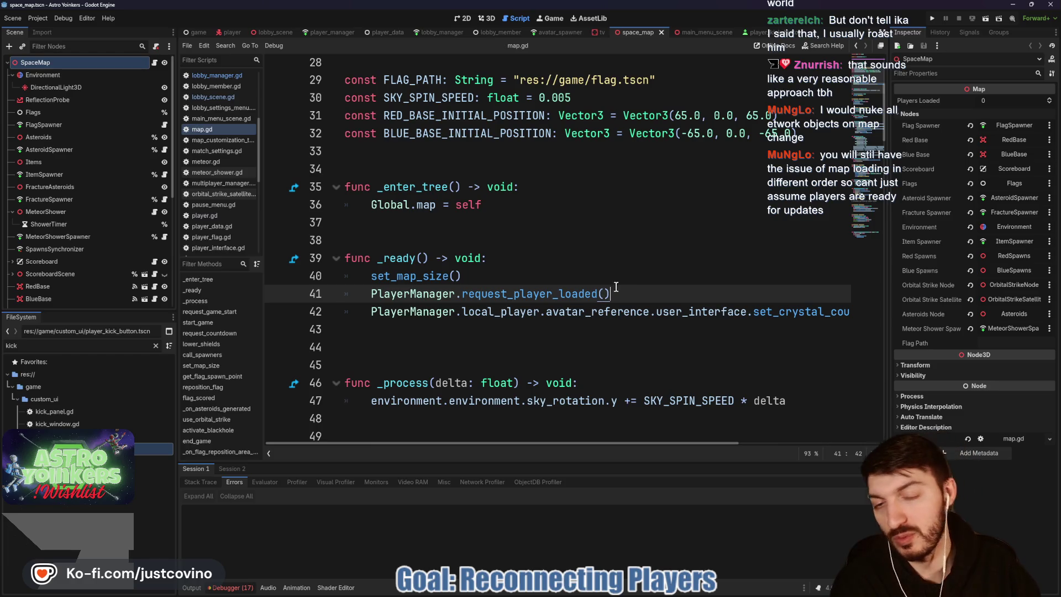
pyautogui.keyDown('ctrl'); pyautogui.click(513, 293); pyautogui.keyUp('ctrl')
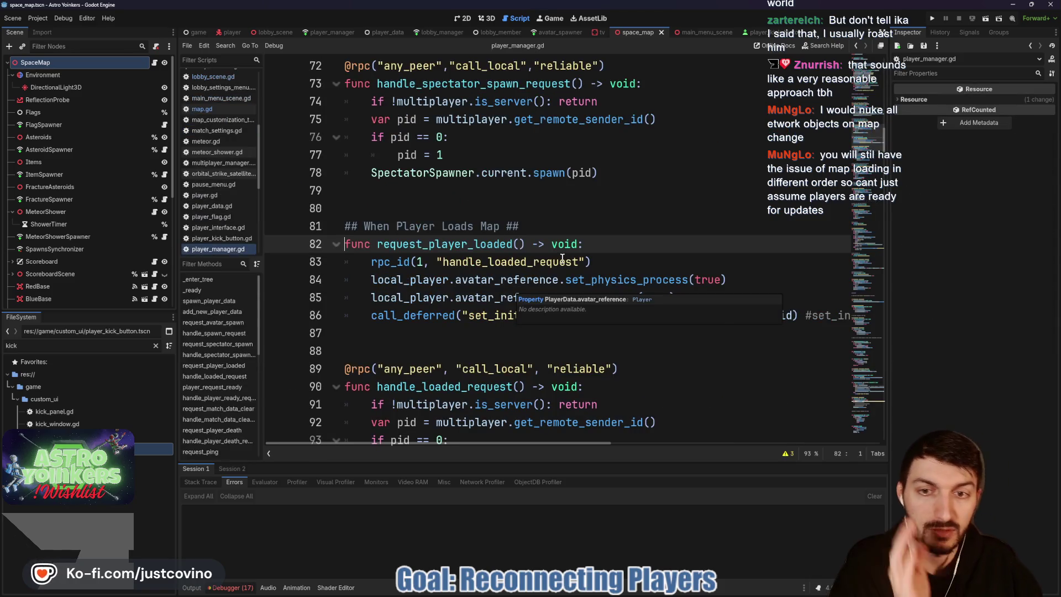
# Step: Inspect lines 97–100 of handle_loaded_request, highlighting players_have_loaded_map and reset_loaded_bool
pyautogui.scroll(-1, 553, 276)
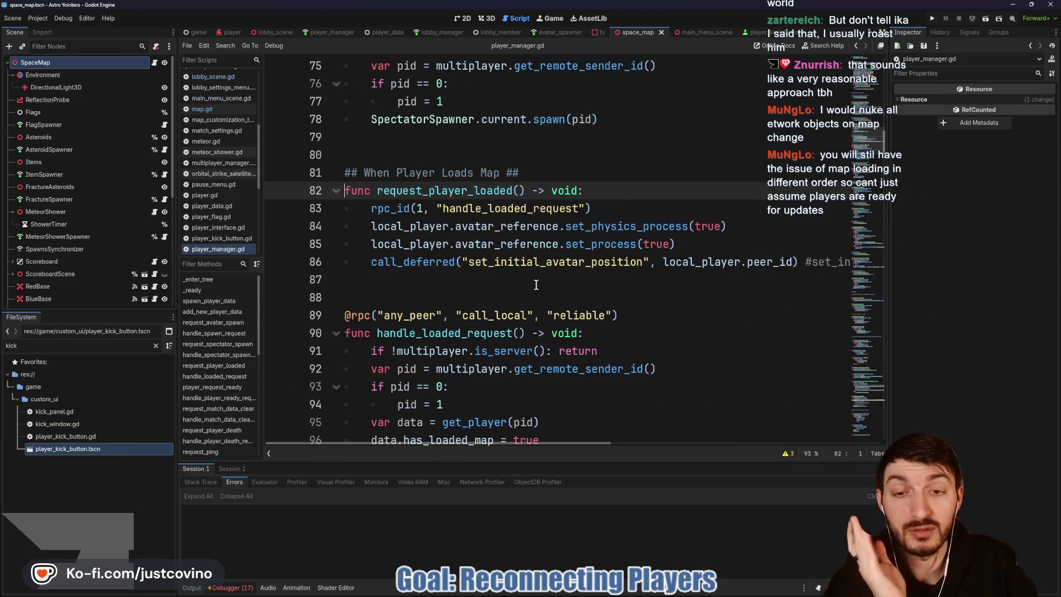
pyautogui.scroll(-3, 606, 283)
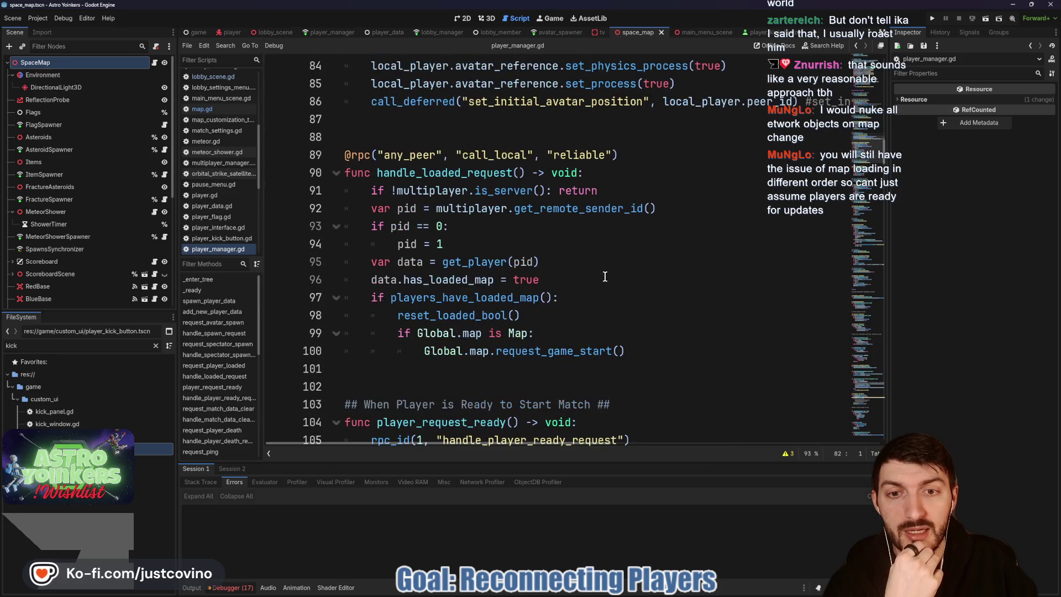
pyautogui.moveTo(694, 354)
pyautogui.mouseDown()
pyautogui.moveTo(393, 316)
pyautogui.moveTo(383, 301)
pyautogui.mouseUp()
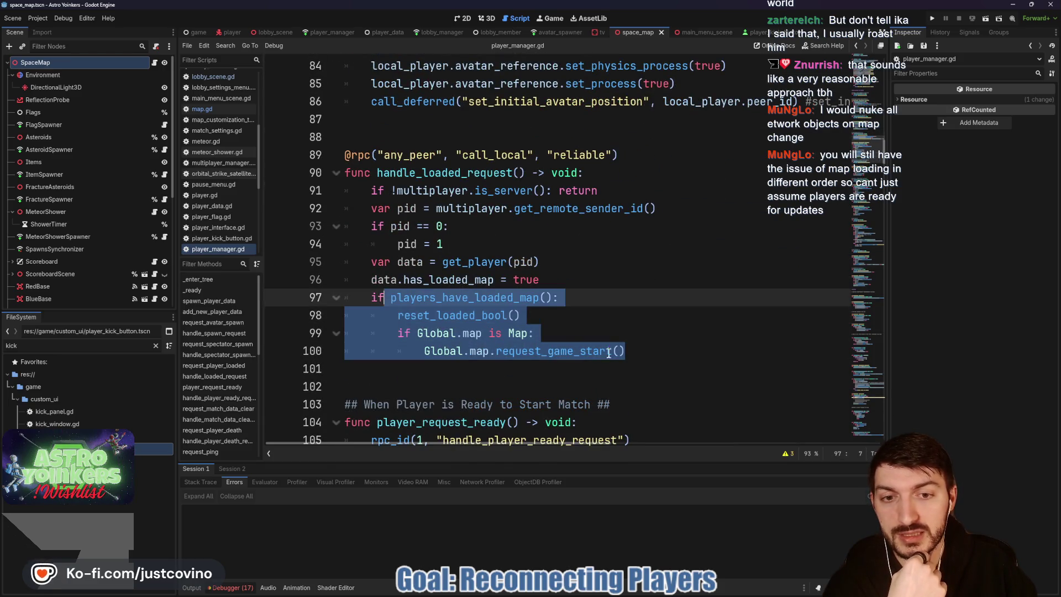
pyautogui.click(642, 352)
pyautogui.moveTo(642, 352)
pyautogui.mouseDown()
pyautogui.moveTo(424, 351)
pyautogui.moveTo(390, 298)
pyautogui.mouseUp()
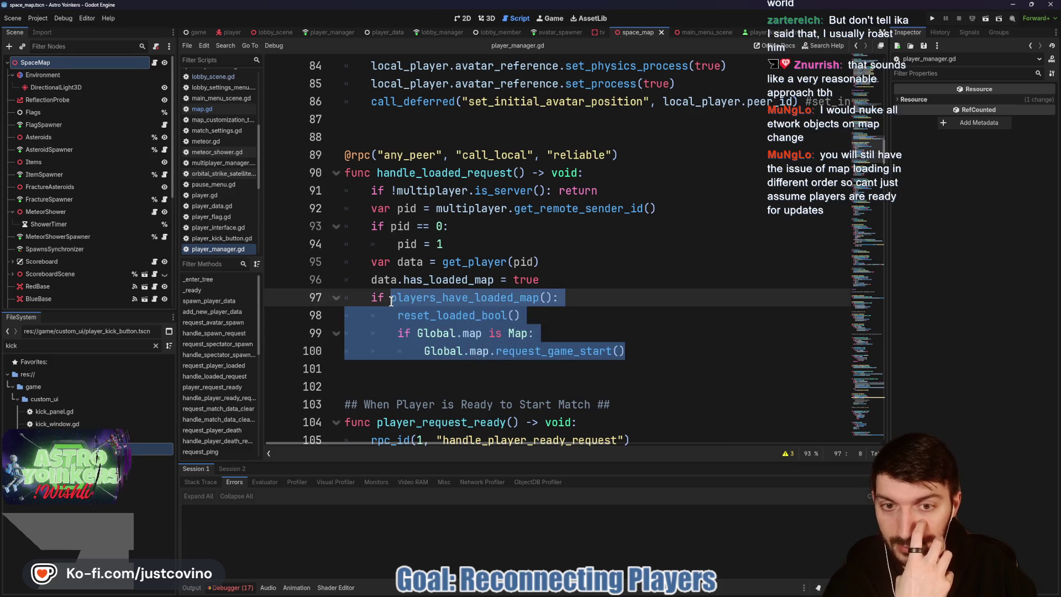
pyautogui.doubleClick(515, 300)
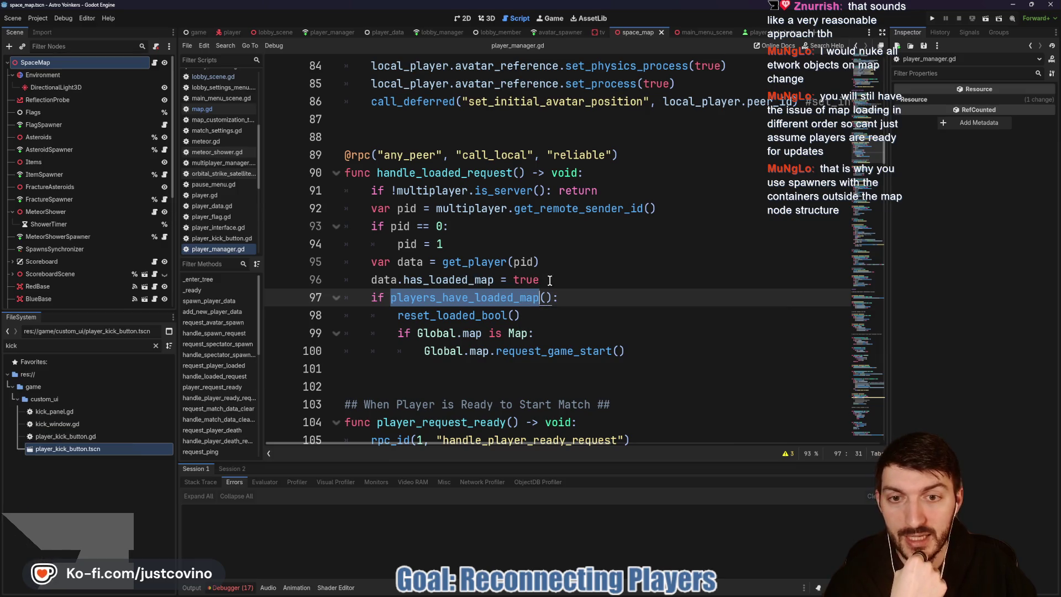
pyautogui.doubleClick(457, 316)
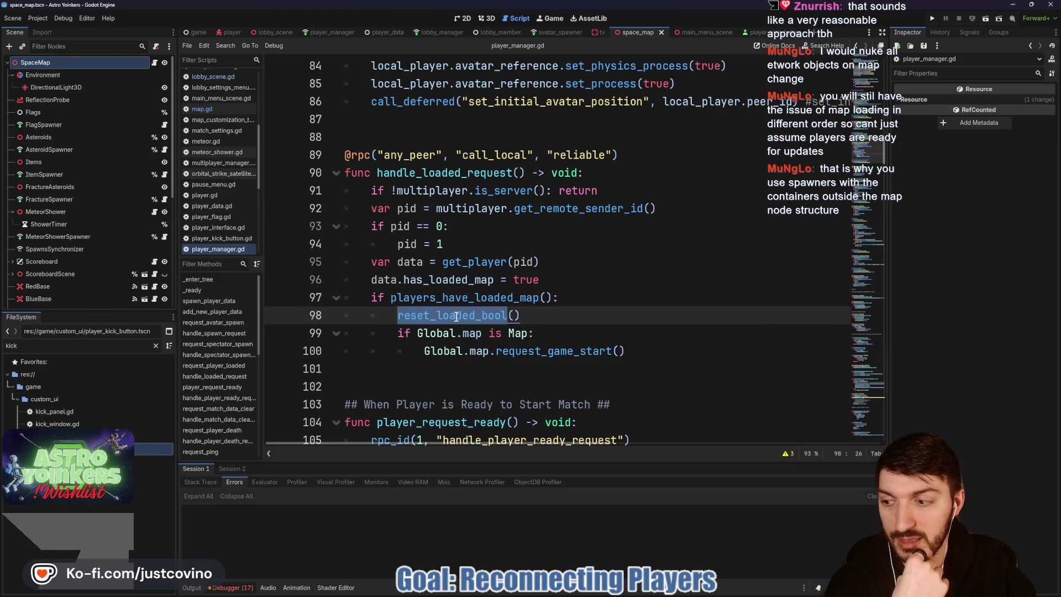
pyautogui.moveTo(457, 316)
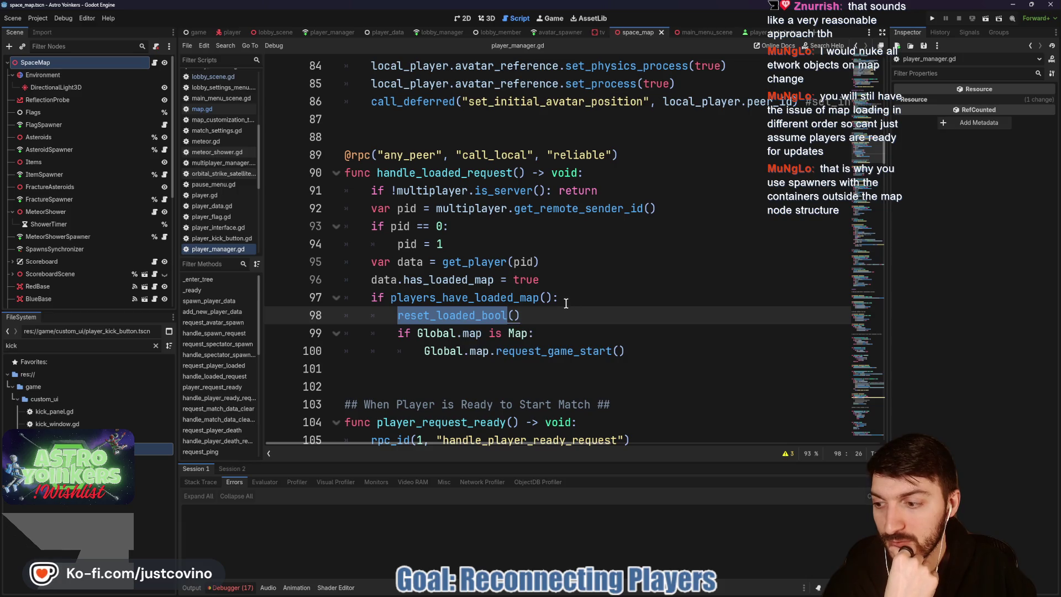
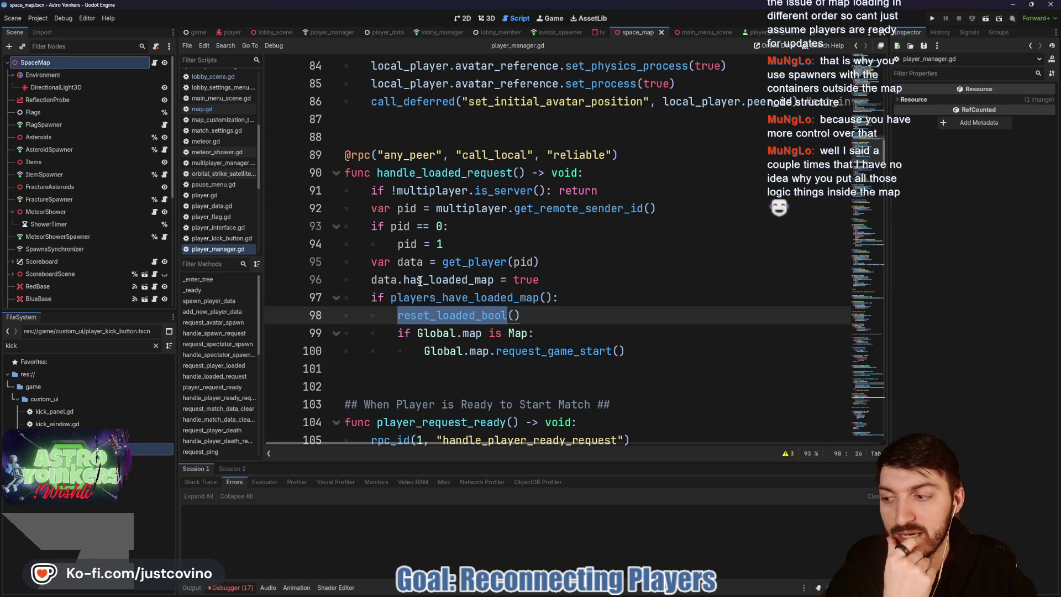
# Step: Open asteroid_spawner.gd from the AsteroidSpawner node, read it back to line 1, then go to lobby_member
pyautogui.click(497, 245)
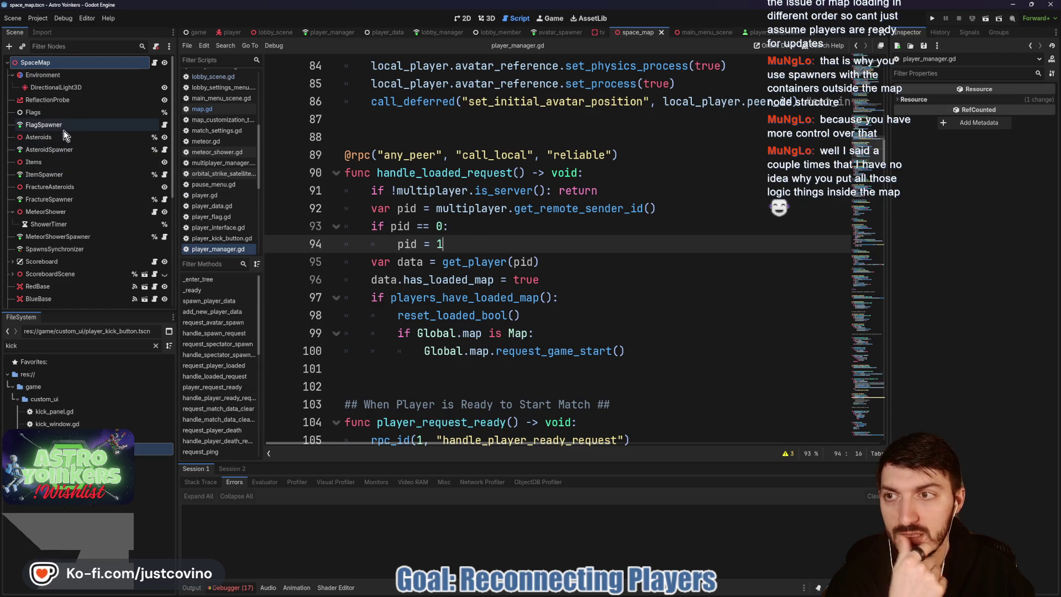
pyautogui.click(165, 149)
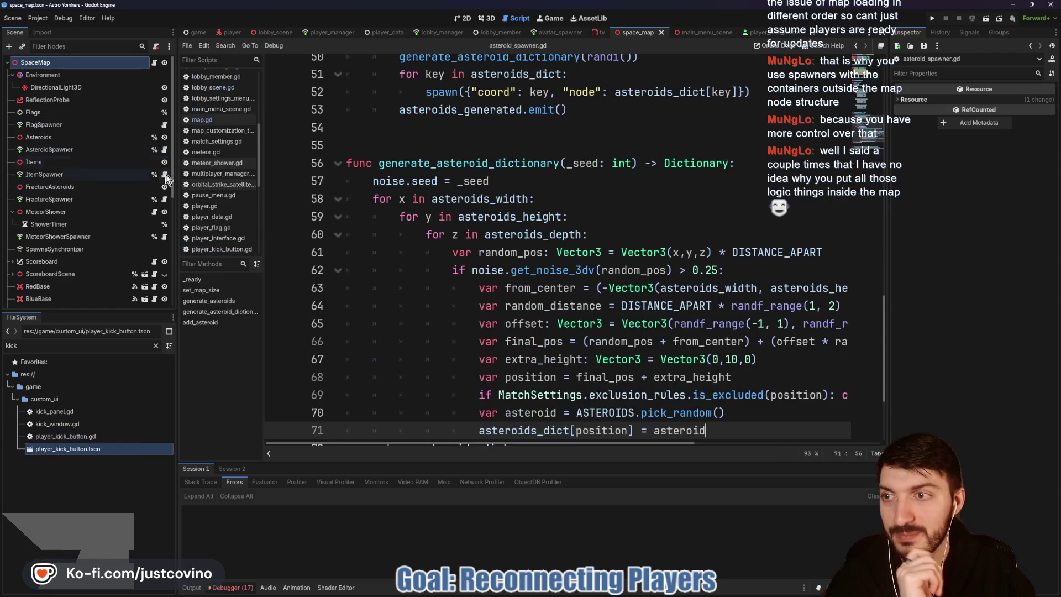
pyautogui.scroll(10, 566, 278)
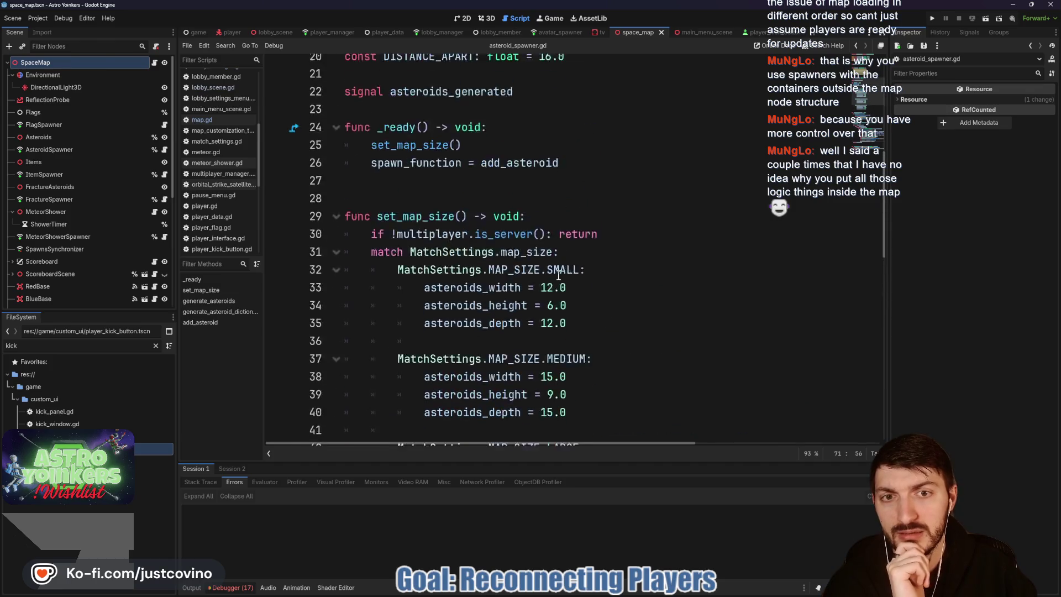
pyautogui.scroll(-1, 567, 274)
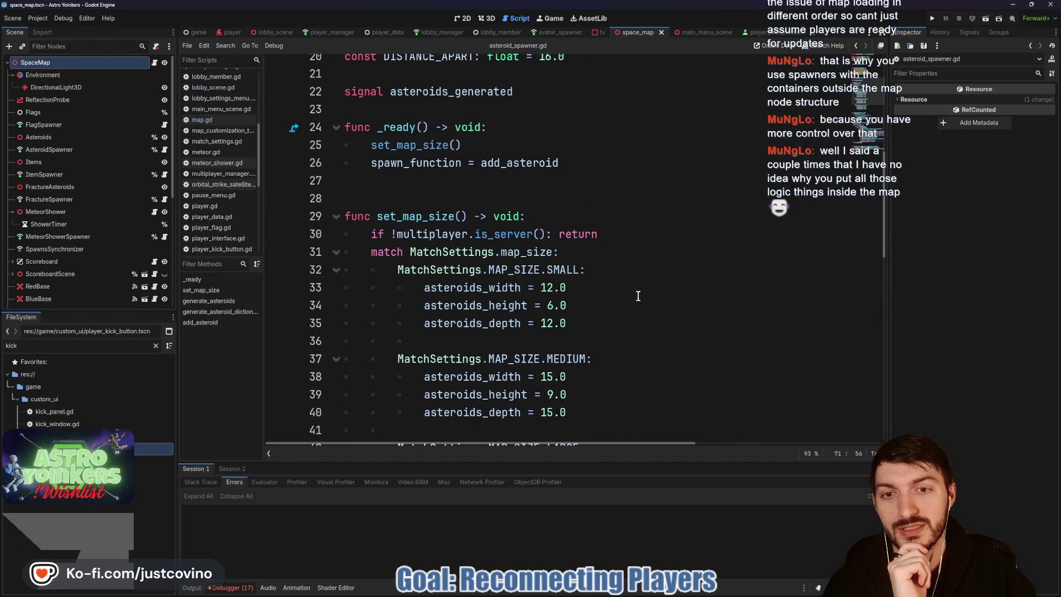
pyautogui.scroll(3, 611, 293)
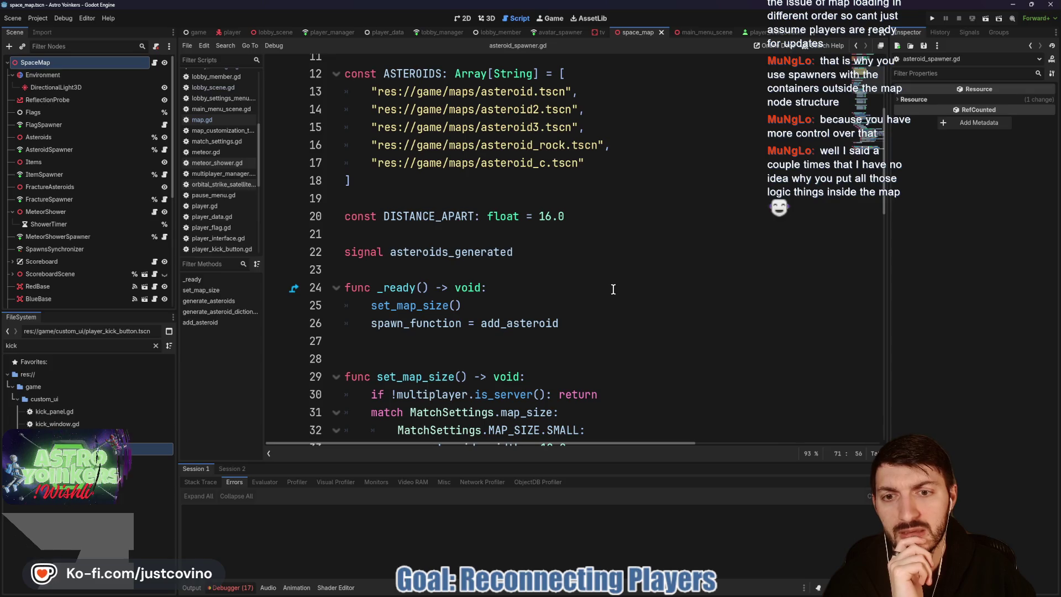
pyautogui.scroll(3, 604, 279)
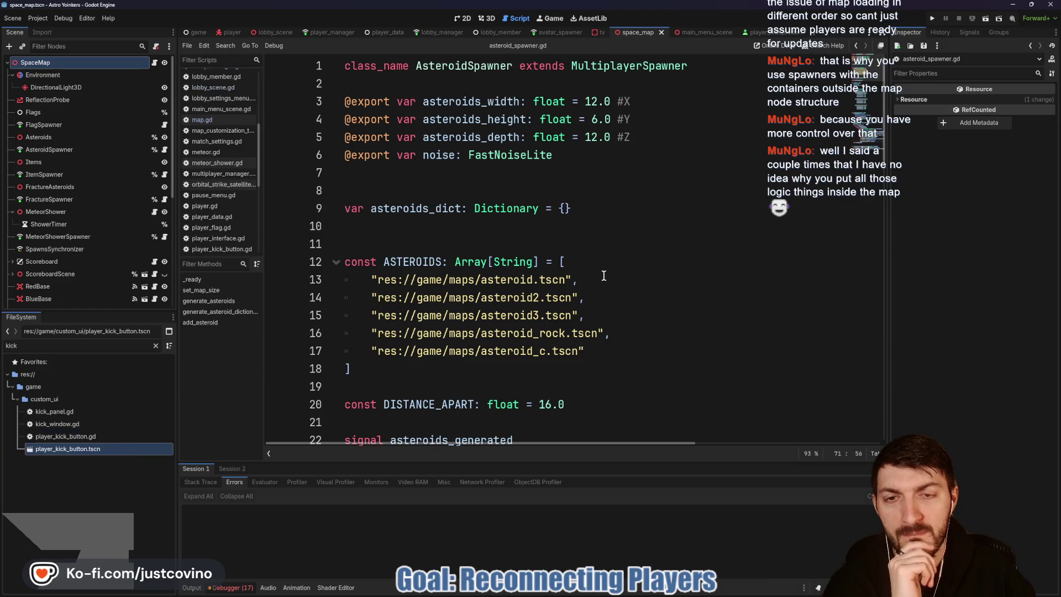
pyautogui.scroll(-4, 604, 277)
pyautogui.scroll(-10, 603, 275)
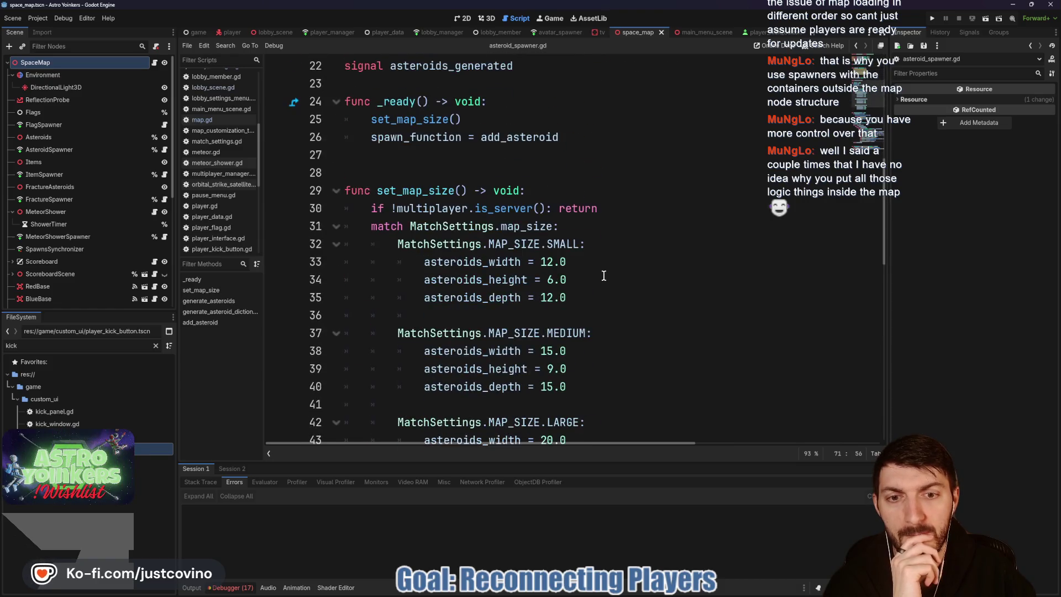
pyautogui.scroll(-5, 603, 275)
pyautogui.scroll(5, 603, 275)
pyautogui.scroll(-5, 603, 275)
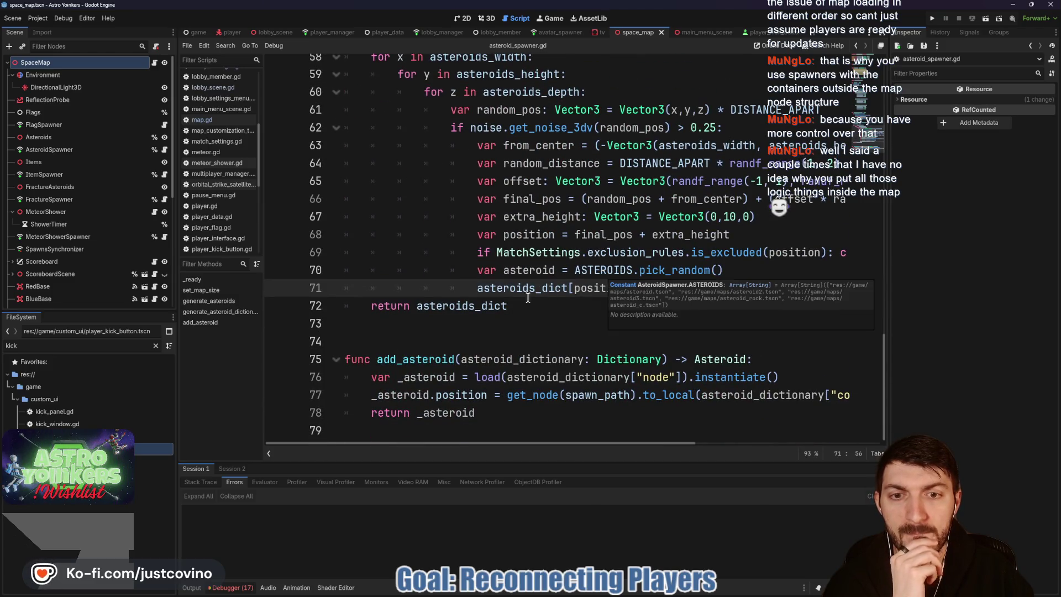
pyautogui.scroll(17, 525, 299)
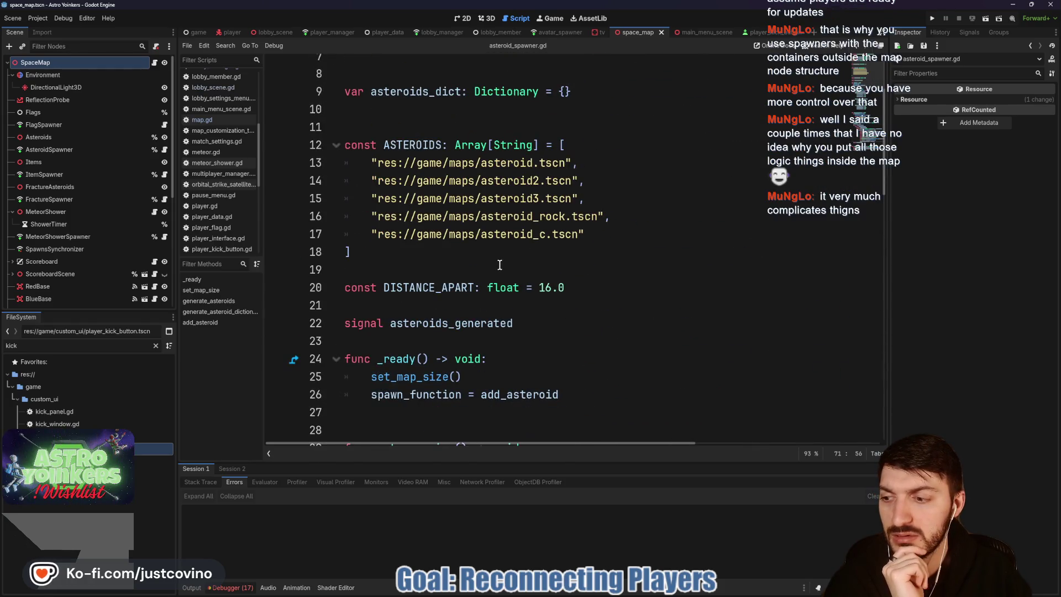
pyautogui.scroll(3, 467, 260)
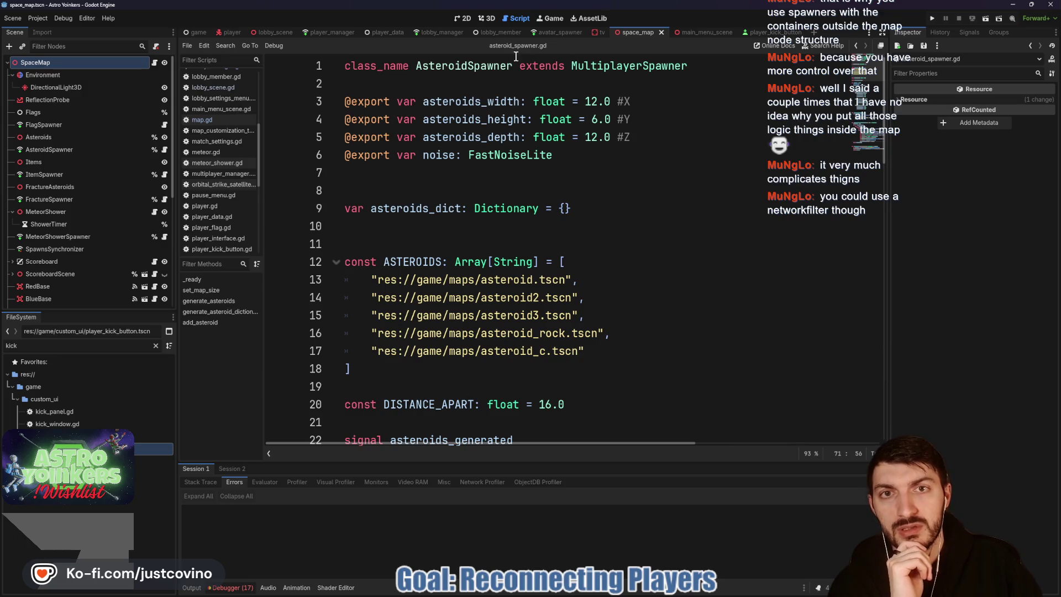
pyautogui.click(500, 33)
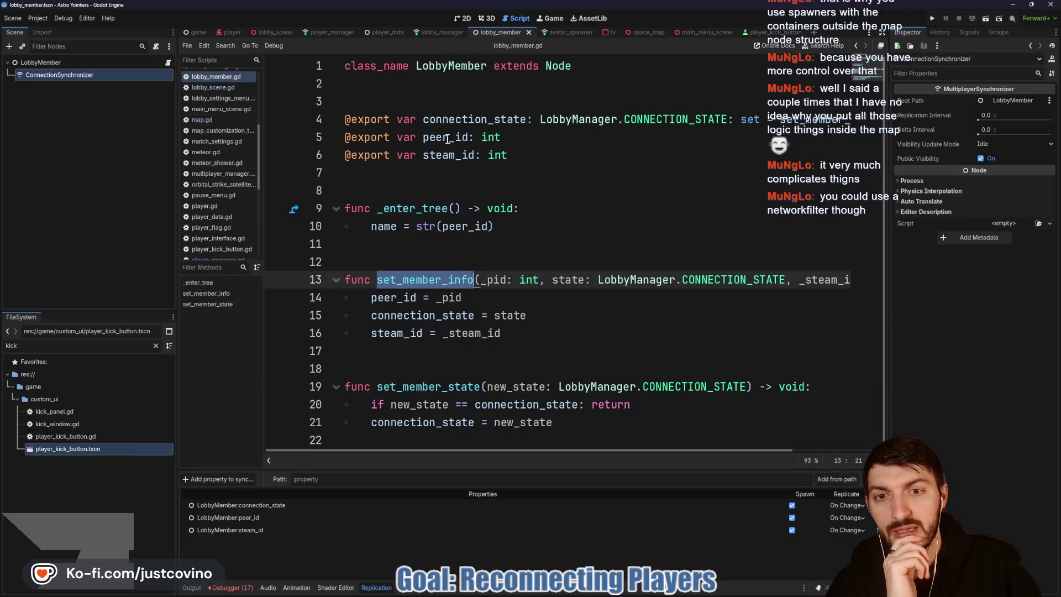
pyautogui.click(506, 245)
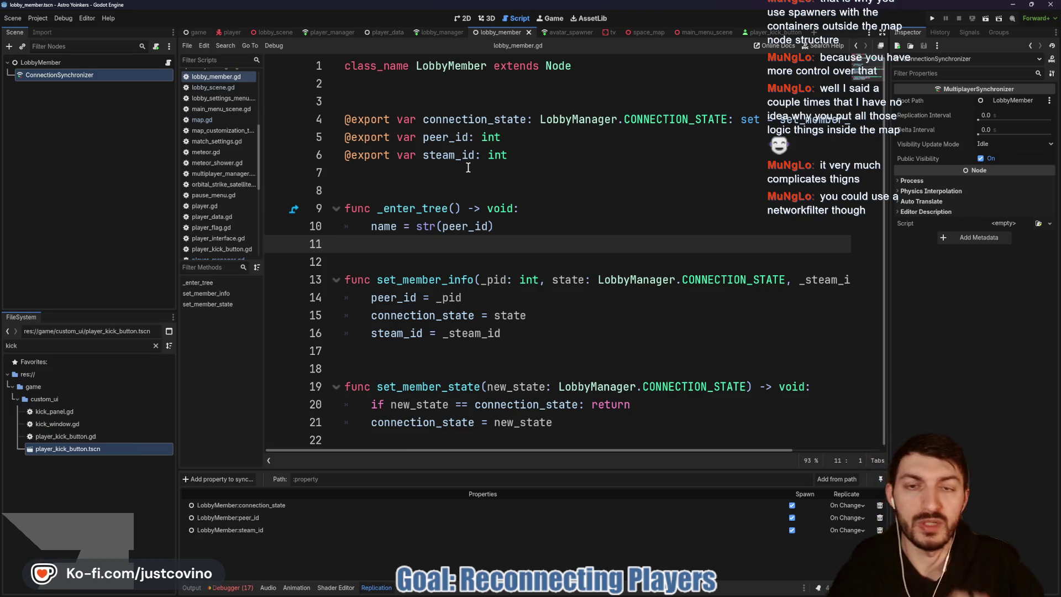
pyautogui.moveTo(426, 111)
pyautogui.mouseDown()
pyautogui.moveTo(424, 168)
pyautogui.moveTo(433, 114)
pyautogui.mouseUp()
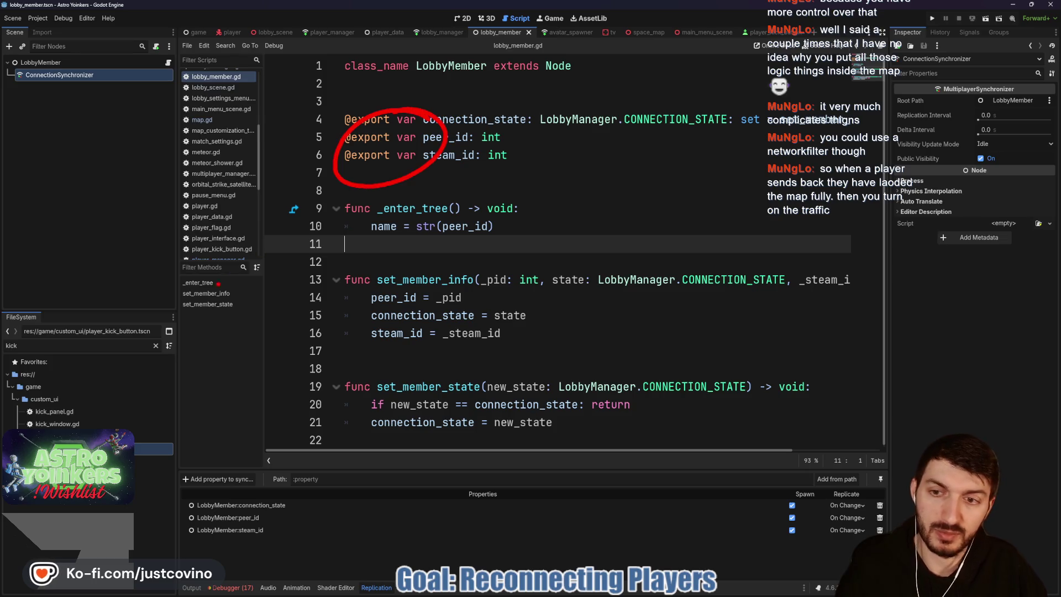
pyautogui.moveTo(359, 218)
pyautogui.mouseDown()
pyautogui.moveTo(166, 406)
pyautogui.moveTo(191, 328)
pyautogui.mouseUp()
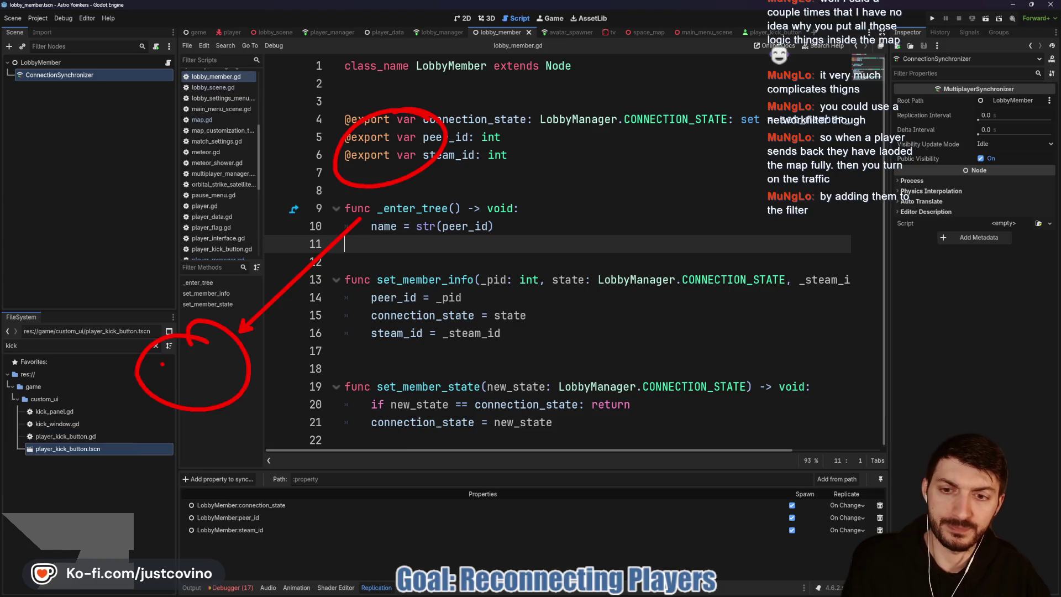
pyautogui.moveTo(203, 422)
pyautogui.mouseDown()
pyautogui.moveTo(221, 534)
pyautogui.moveTo(276, 555)
pyautogui.moveTo(267, 537)
pyautogui.moveTo(307, 555)
pyautogui.moveTo(330, 540)
pyautogui.moveTo(332, 555)
pyautogui.mouseUp()
pyautogui.moveTo(350, 503); pyautogui.dragTo(354, 552)
pyautogui.moveTo(336, 529); pyautogui.dragTo(390, 553)
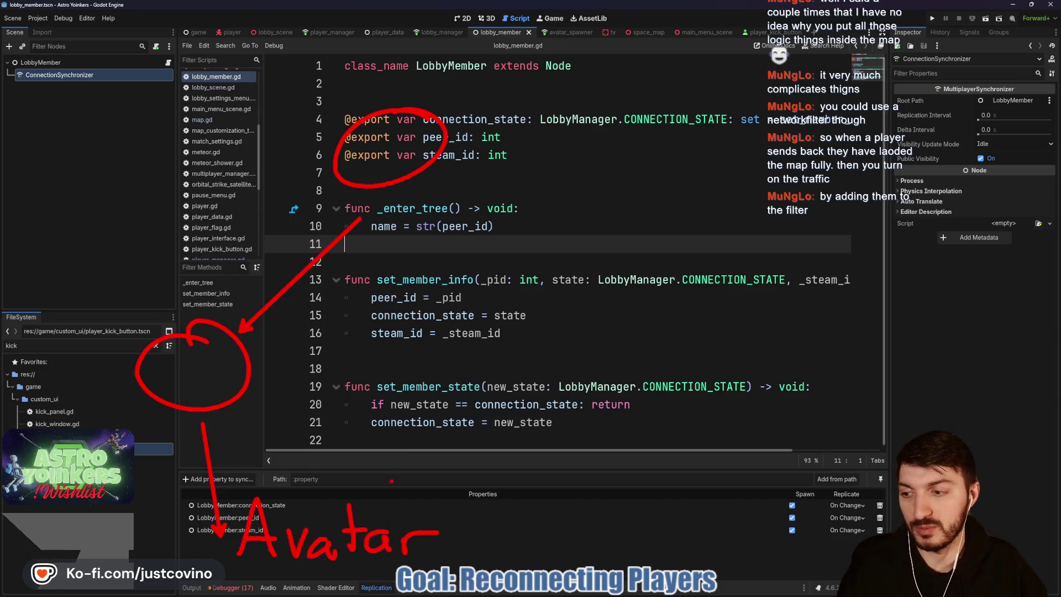
pyautogui.press('Escape')
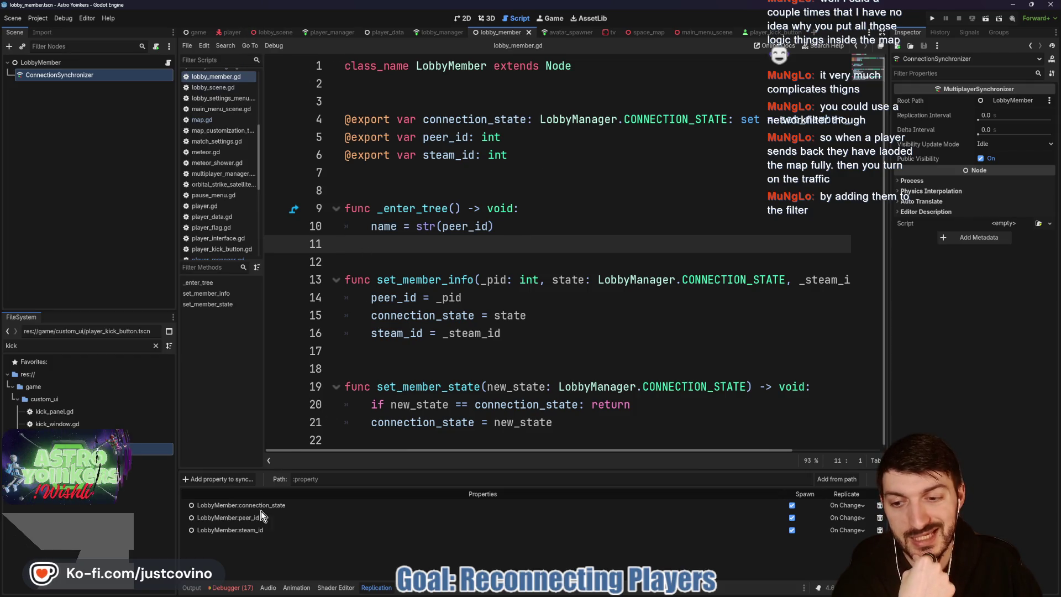
# Step: Close the Replication panel so the LobbyMember code fills the editor
pyautogui.click(376, 587)
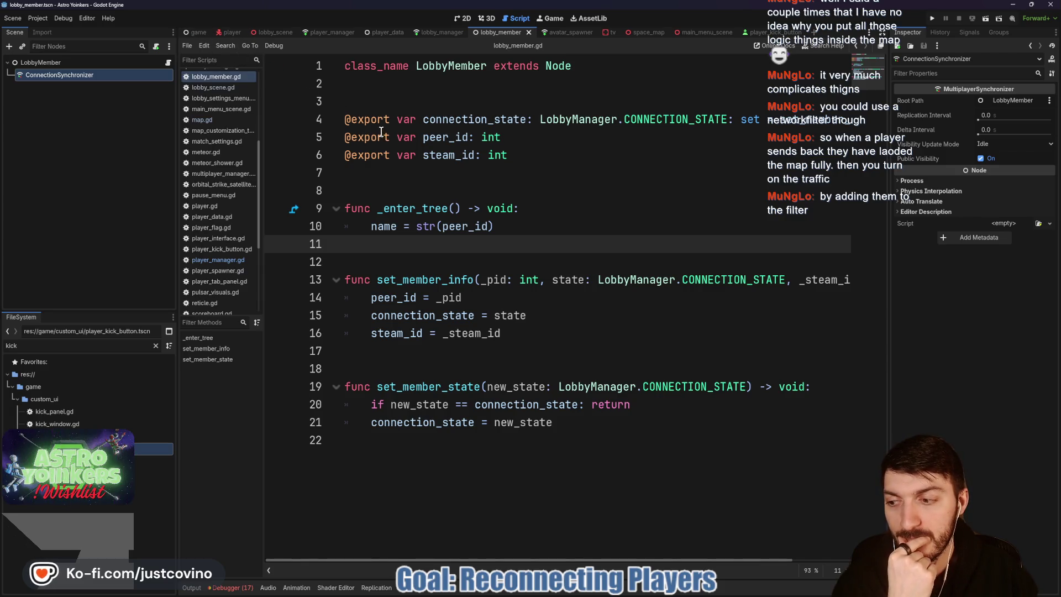
pyautogui.moveTo(375, 128)
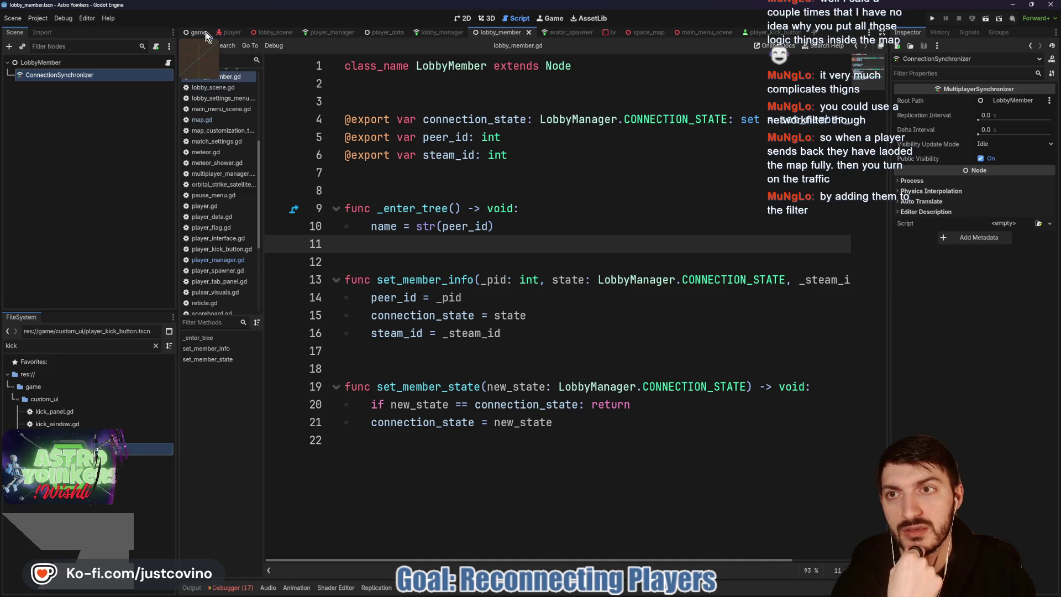
pyautogui.click(640, 32)
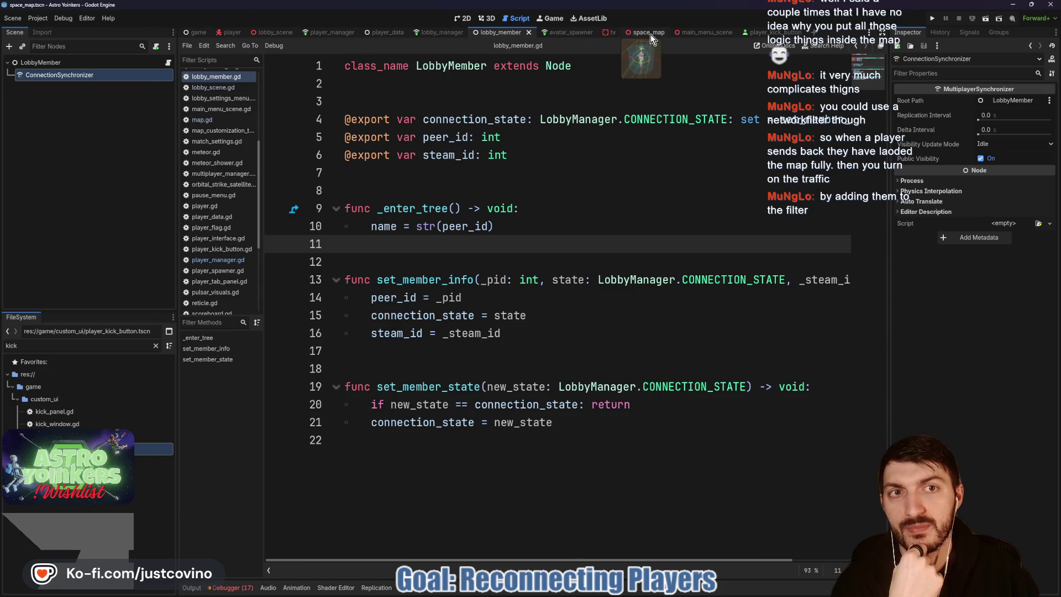
# Step: Select FractureSpawner and circle map.gd's _enter_tree code, underlining Global.map = self
pyautogui.click(57, 200)
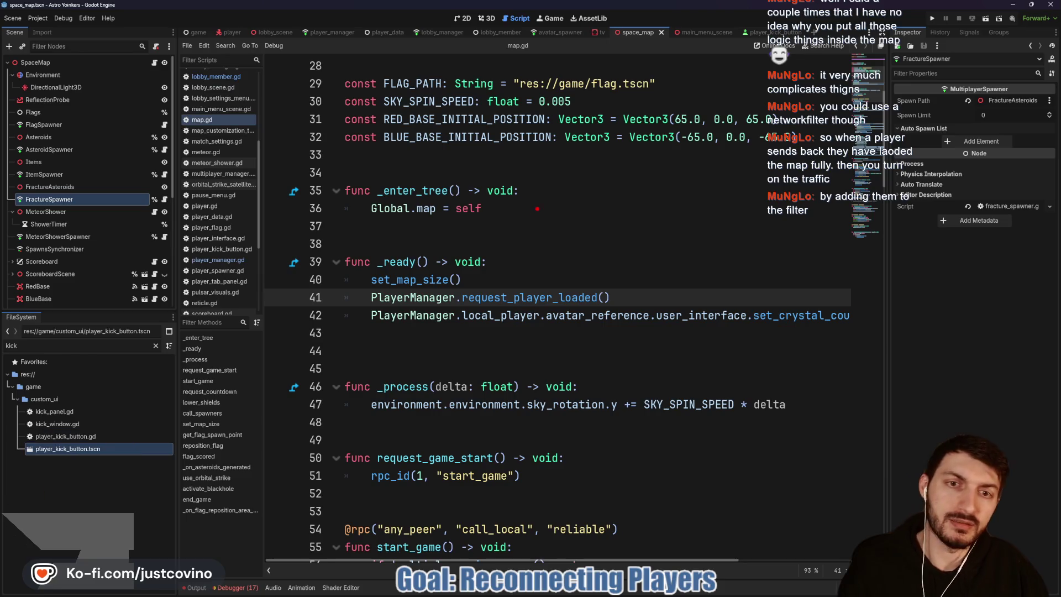
pyautogui.moveTo(554, 234)
pyautogui.mouseDown()
pyautogui.moveTo(549, 185)
pyautogui.moveTo(409, 185)
pyautogui.mouseUp()
pyautogui.moveTo(552, 234); pyautogui.dragTo(399, 235)
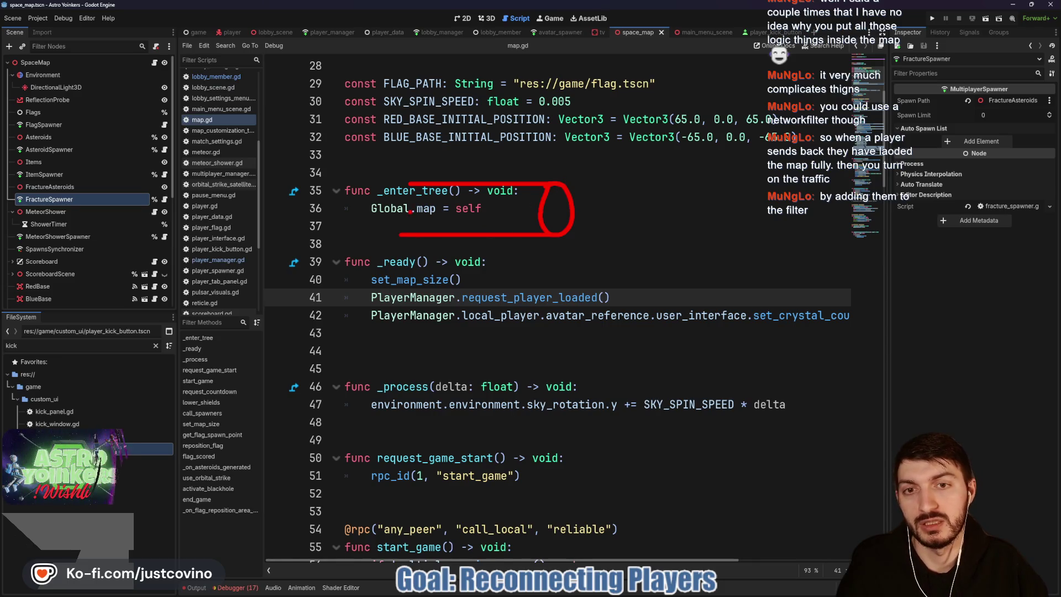
pyautogui.moveTo(413, 212); pyautogui.dragTo(472, 200)
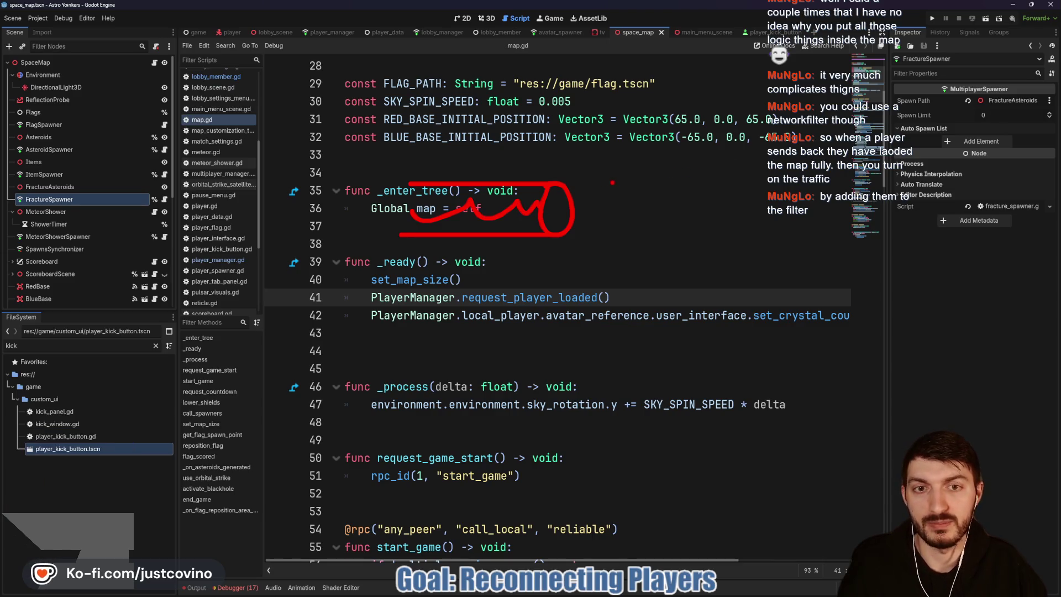
pyautogui.moveTo(572, 162); pyautogui.dragTo(571, 261)
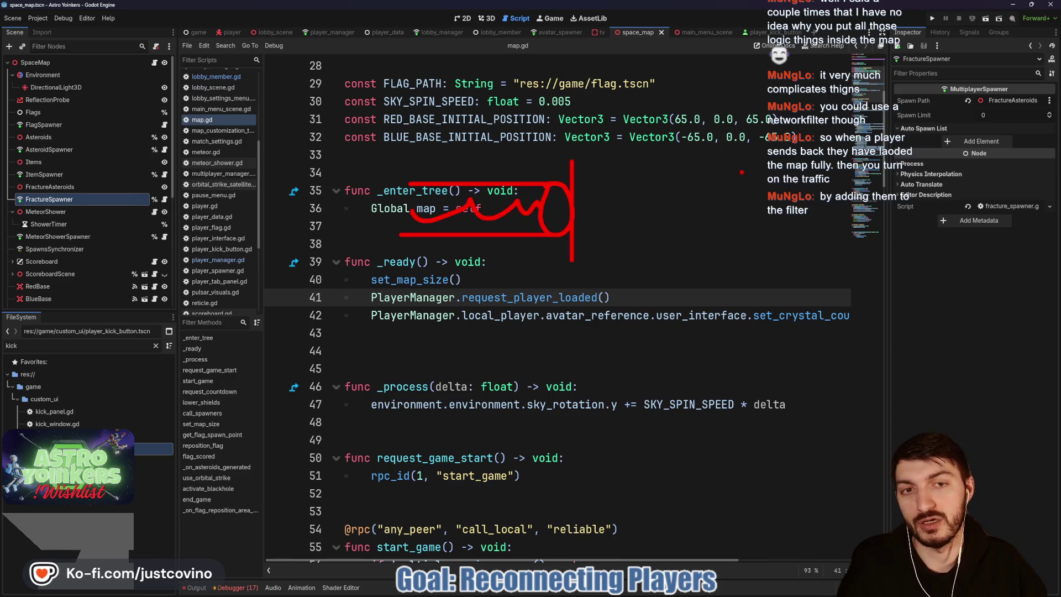
# Step: Sketch a stick figure beside the circled code, clear the drawings, and select AsteroidSpawner
pyautogui.moveTo(736, 209)
pyautogui.mouseDown()
pyautogui.moveTo(713, 260)
pyautogui.moveTo(734, 208)
pyautogui.mouseUp()
pyautogui.moveTo(709, 261); pyautogui.dragTo(740, 338)
pyautogui.moveTo(709, 298); pyautogui.dragTo(692, 323)
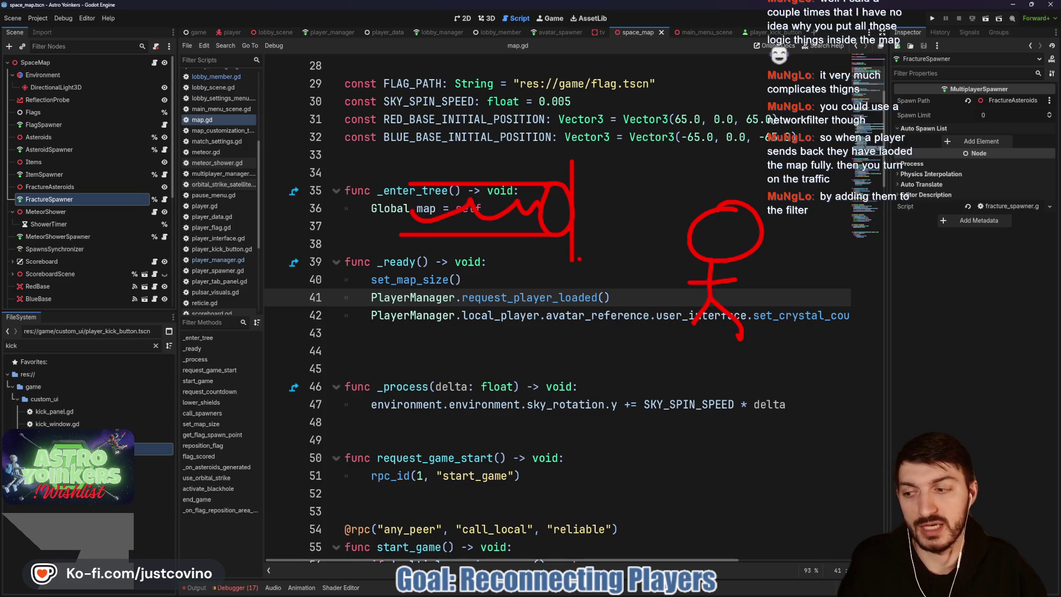
pyautogui.moveTo(569, 232)
pyautogui.mouseDown()
pyautogui.moveTo(602, 199)
pyautogui.moveTo(660, 353)
pyautogui.moveTo(662, 197)
pyautogui.moveTo(574, 243)
pyautogui.moveTo(751, 130)
pyautogui.moveTo(696, 383)
pyautogui.moveTo(754, 260)
pyautogui.mouseUp()
pyautogui.press('Escape')
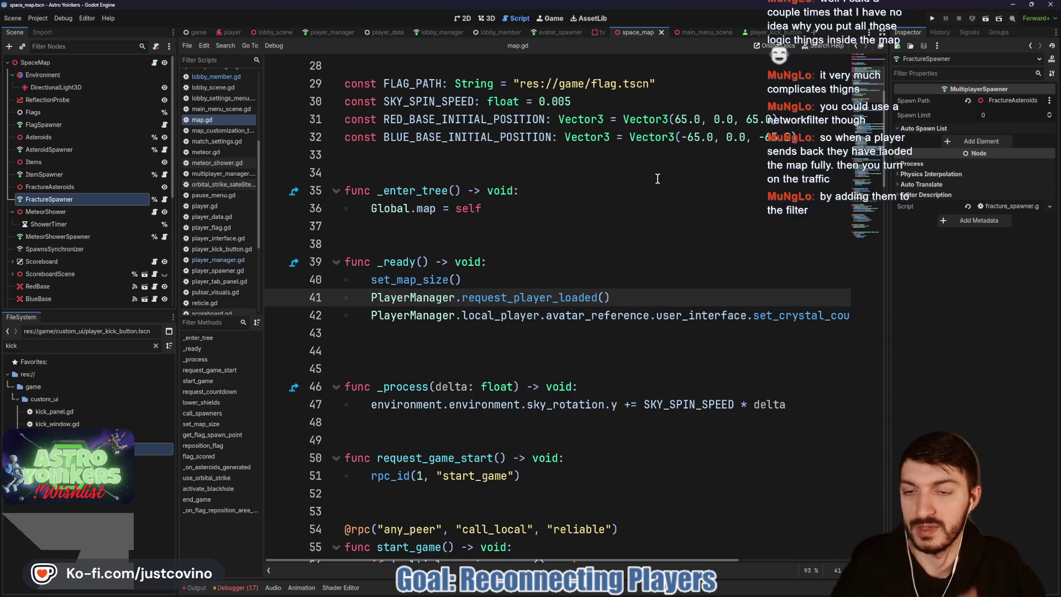
pyautogui.click(81, 150)
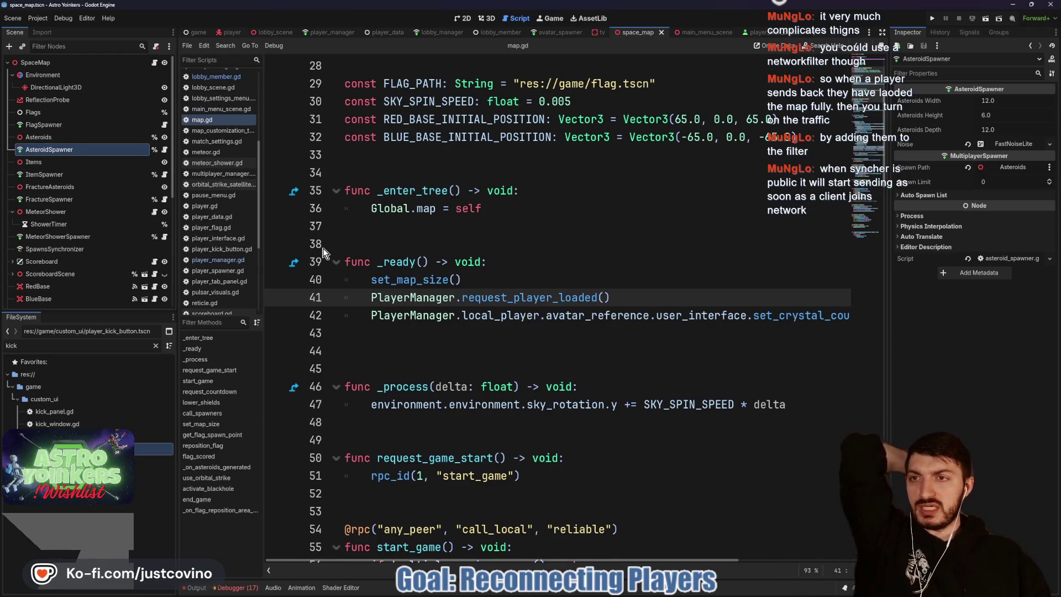
# Step: Glance at the game scene, then open flag_spawner.gd from the FlagSpawner node in space_map
pyautogui.click(194, 33)
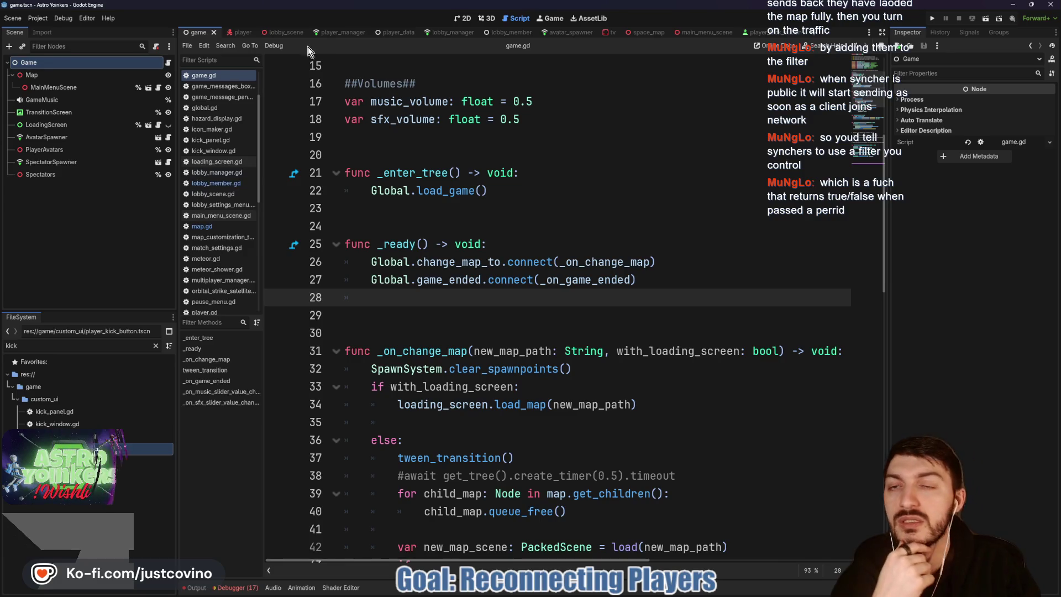
pyautogui.click(644, 33)
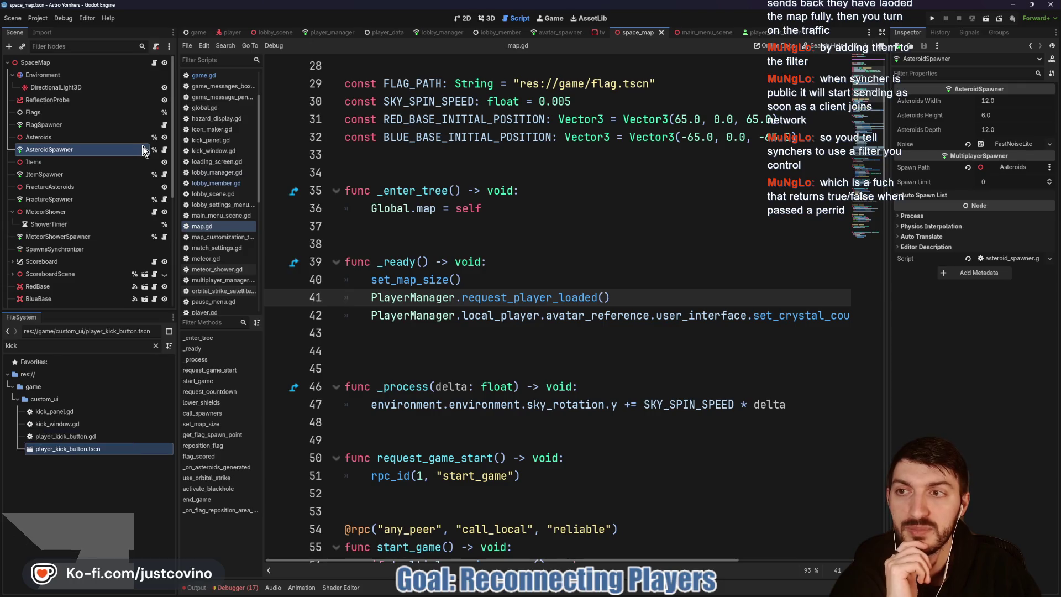
pyautogui.click(134, 125)
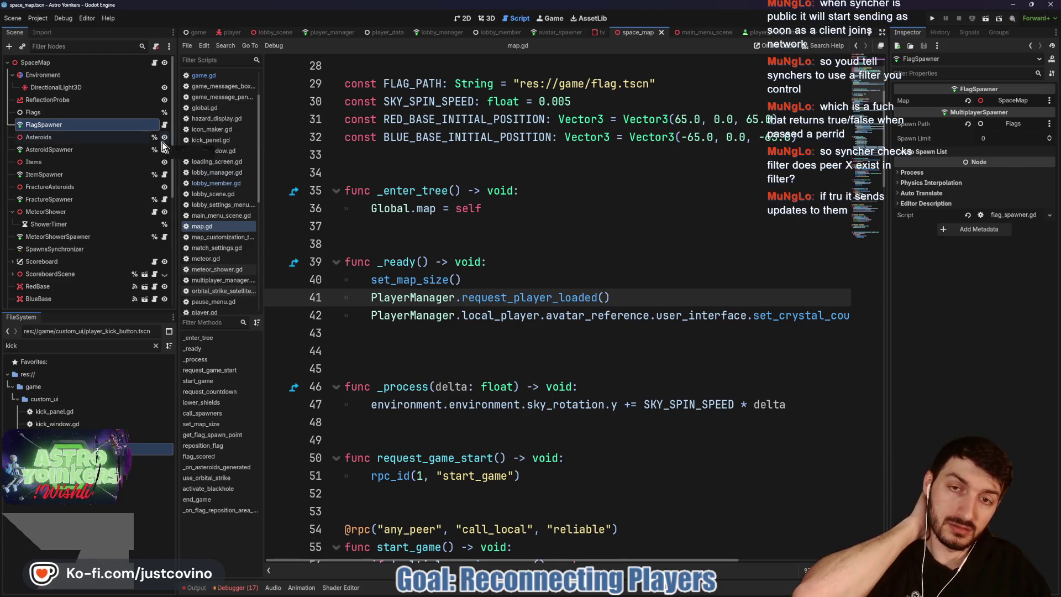
pyautogui.click(165, 126)
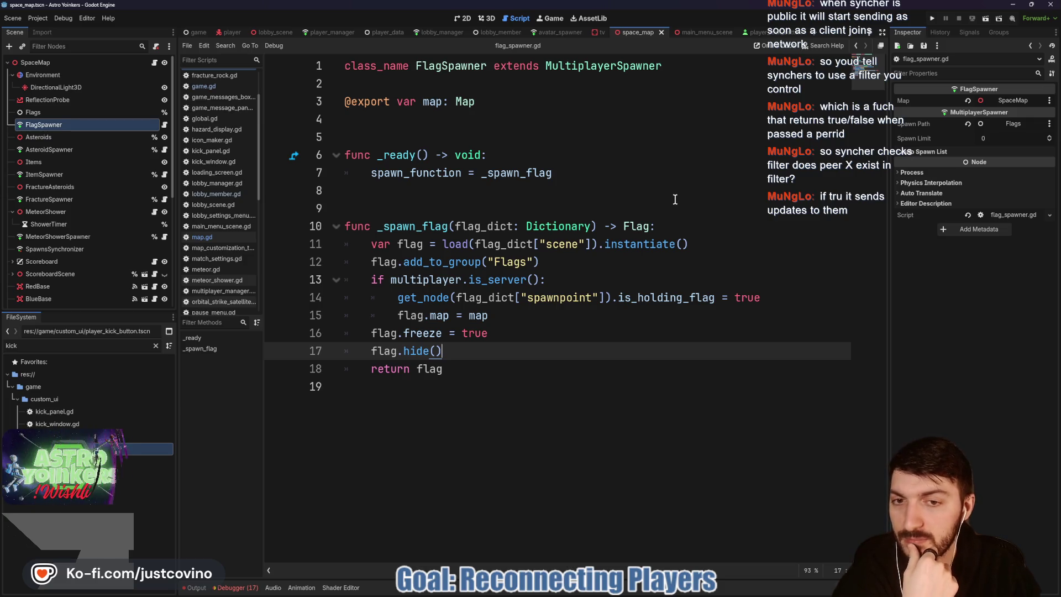
# Step: Place the cursor on line 9 of flag_spawner.gd, then show player_manager.gd from its scene tab
pyautogui.click(508, 204)
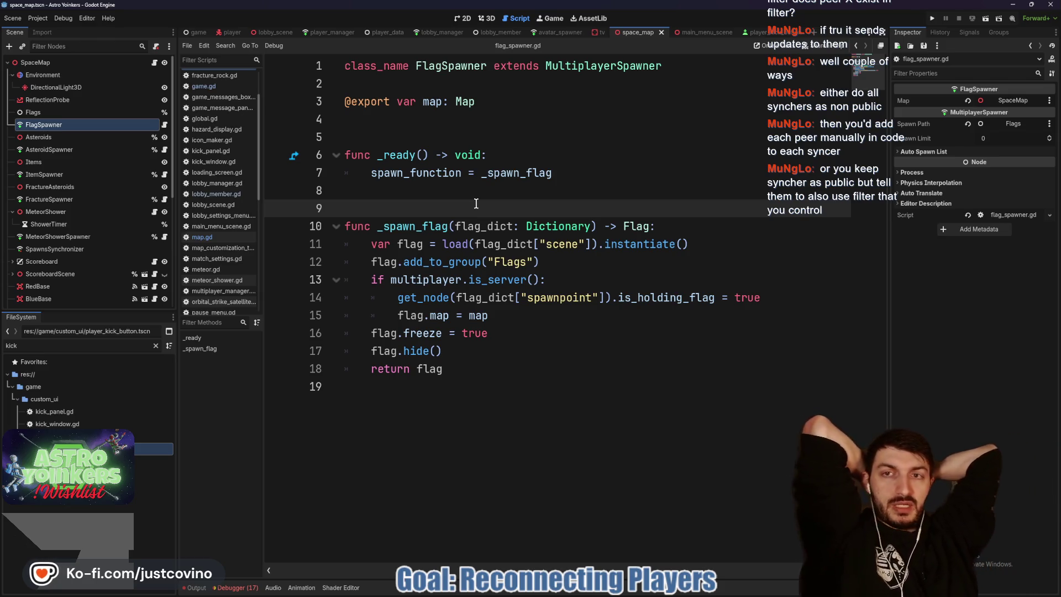
pyautogui.click(321, 33)
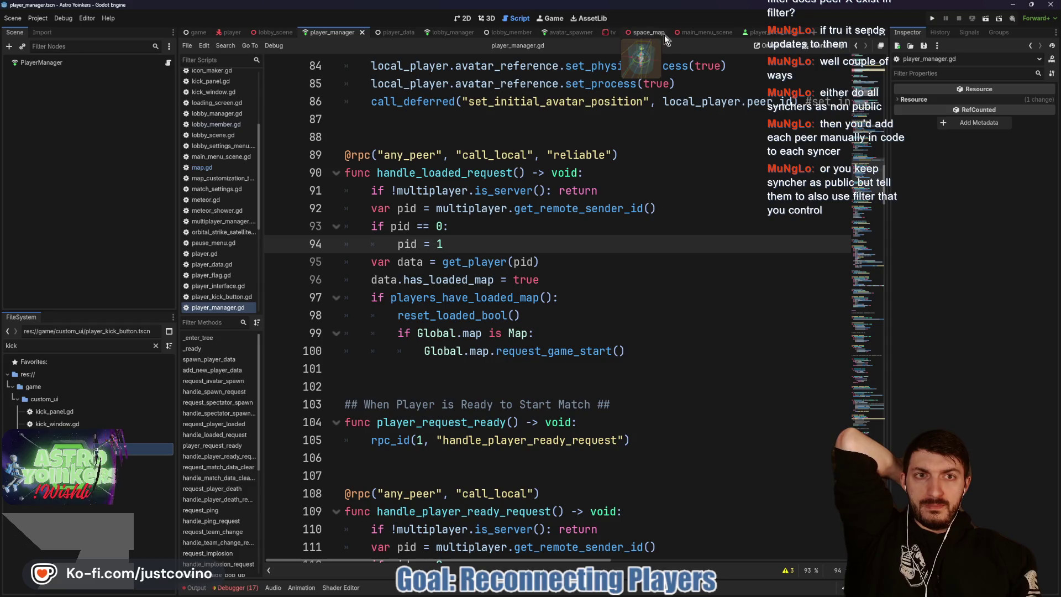
# Step: In space_map, open FlagSpawner's then AsteroidSpawner's script and place the cursor on line 27
pyautogui.click(646, 34)
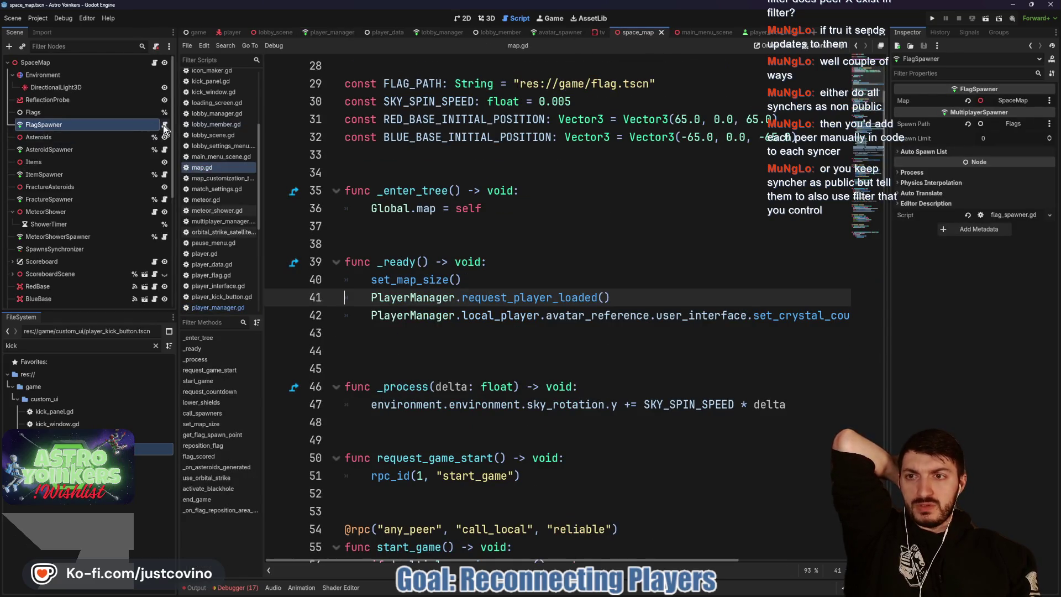
pyautogui.click(165, 126)
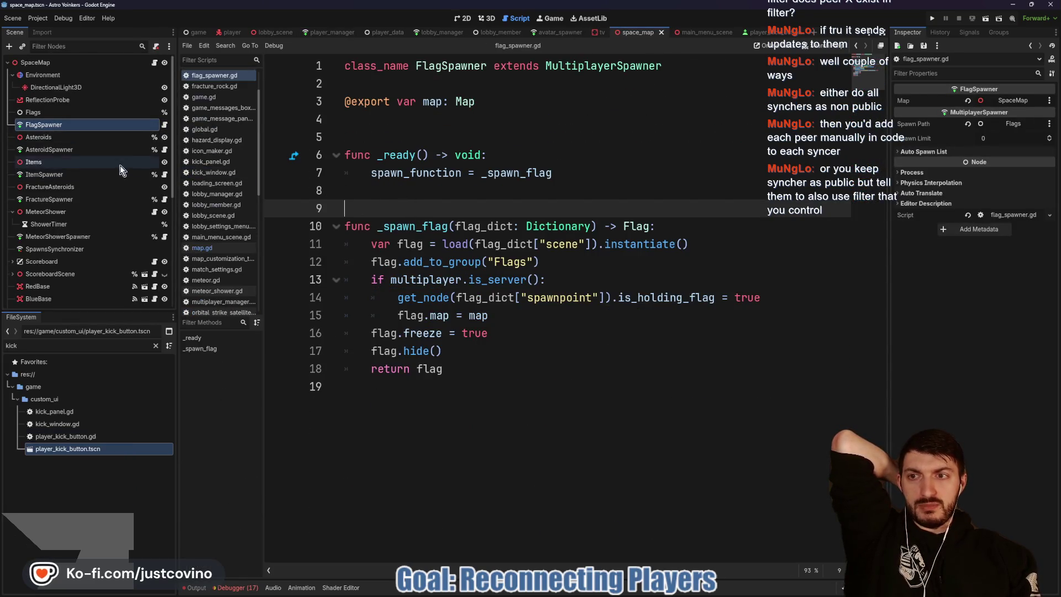
pyautogui.click(164, 150)
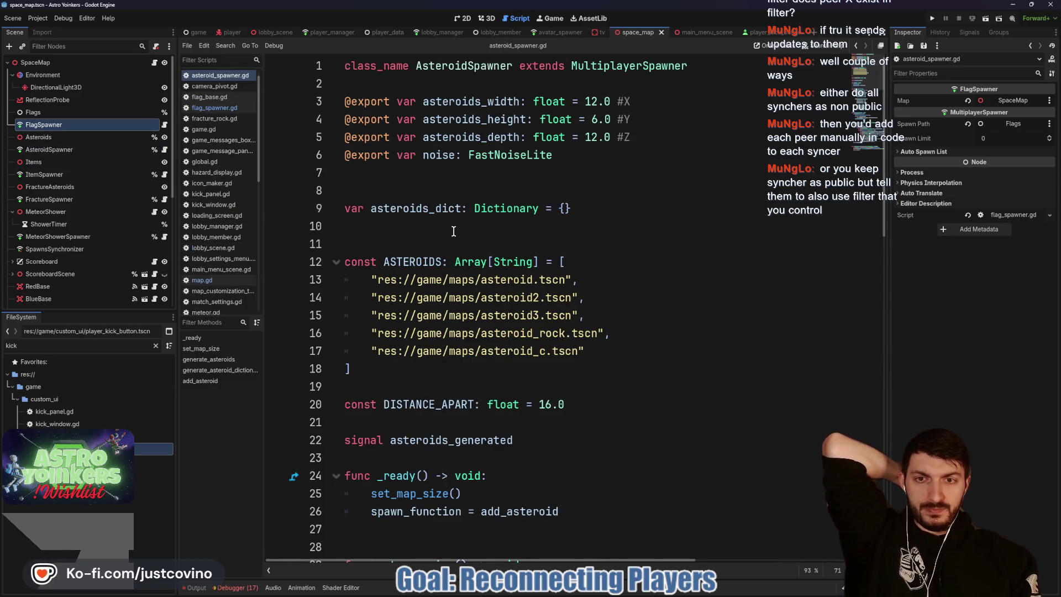
pyautogui.scroll(-4, 437, 249)
pyautogui.click(455, 314)
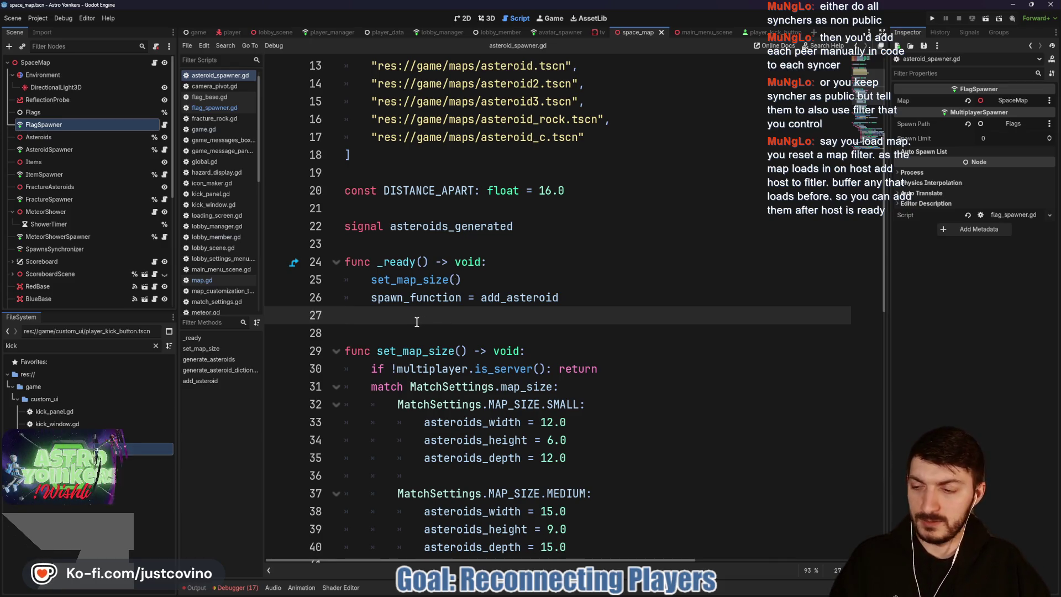
# Step: Back in map.gd, open a blank line below lower_shields() for a new function
pyautogui.click(154, 62)
pyautogui.scroll(-1, 481, 279)
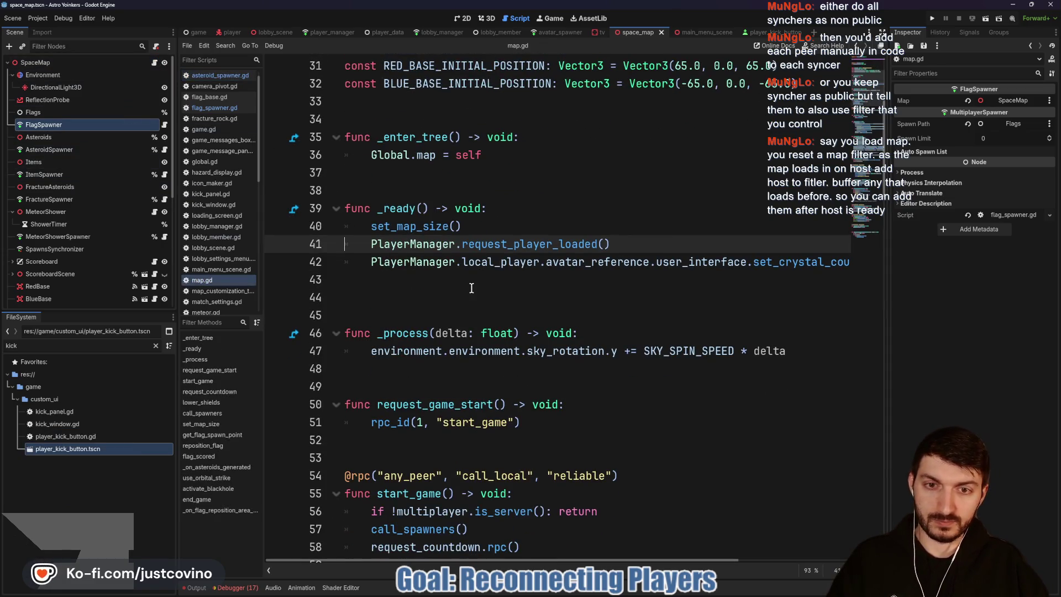
pyautogui.click(471, 282)
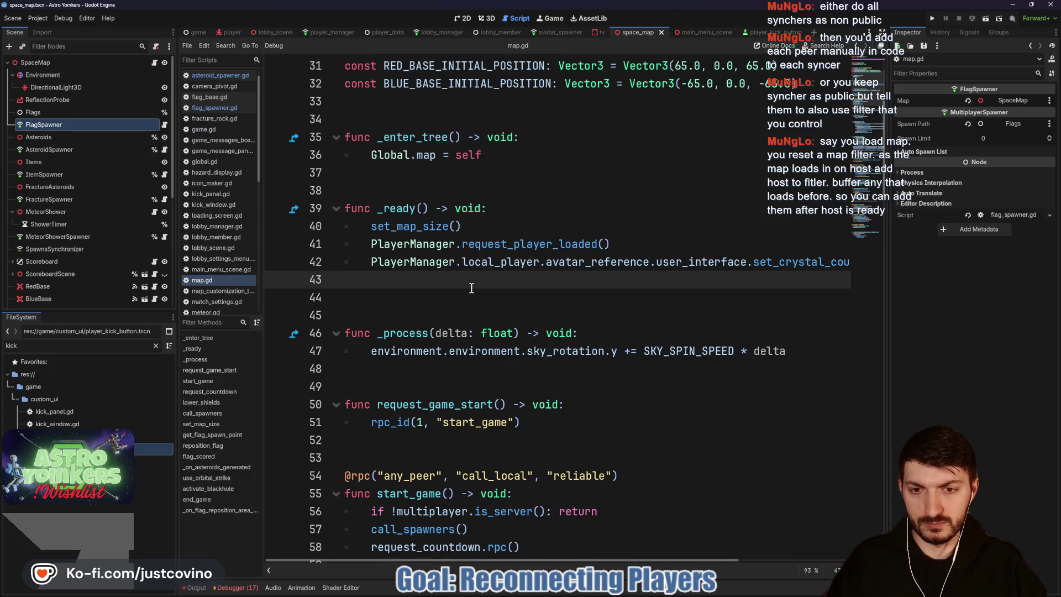
pyautogui.scroll(-3, 472, 288)
pyautogui.scroll(-2, 462, 301)
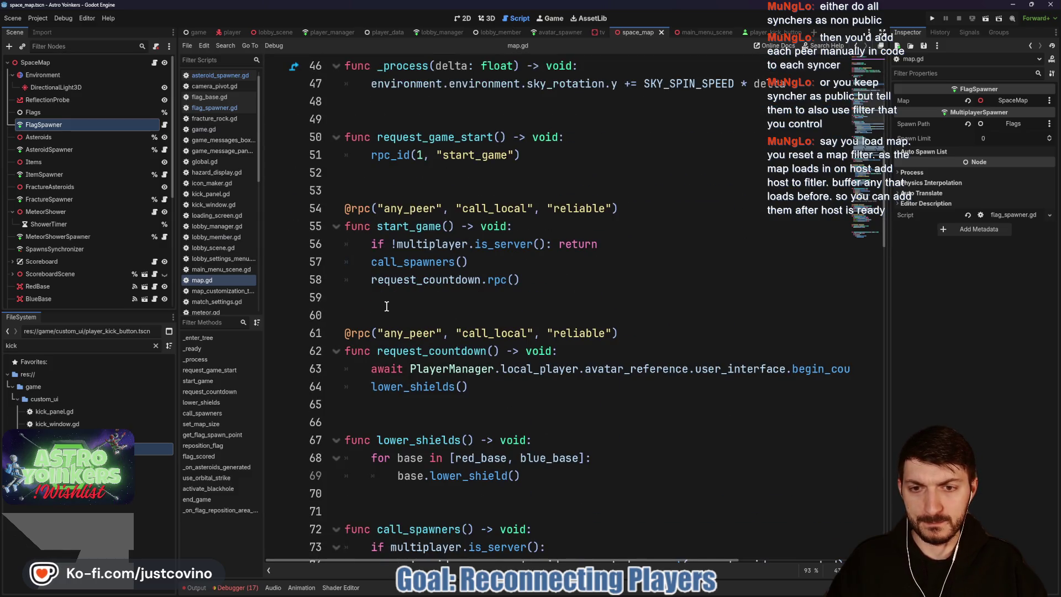
pyautogui.click(470, 403)
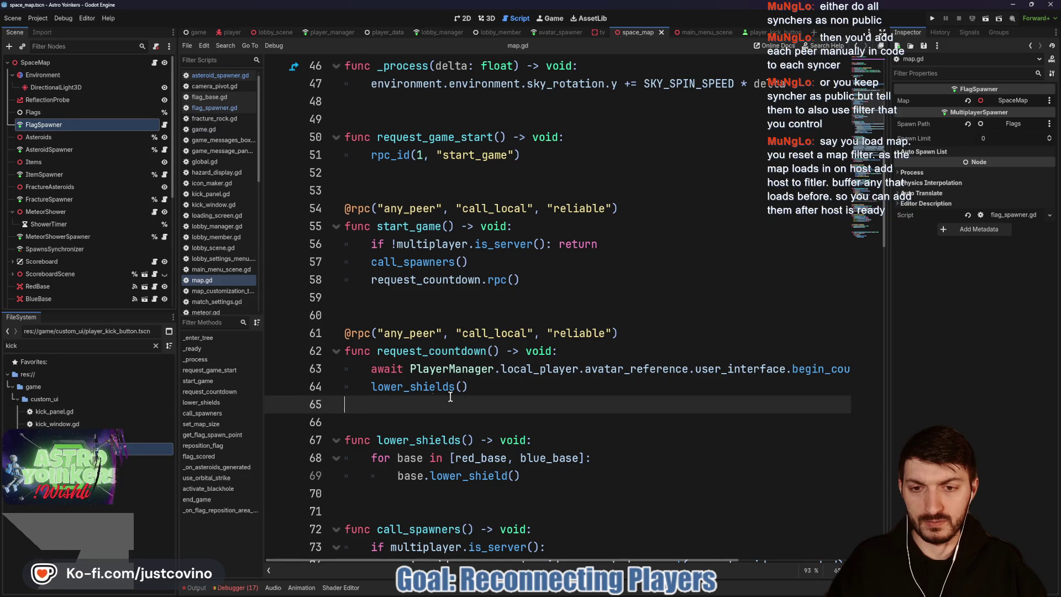
pyautogui.press('Return')
pyautogui.press('Return')
pyautogui.press('Return')
pyautogui.press('Up')
# Step: Declare func add_peer_to_spawn_filters(pid: int) -> void: and start its body
pyautogui.write('func a')
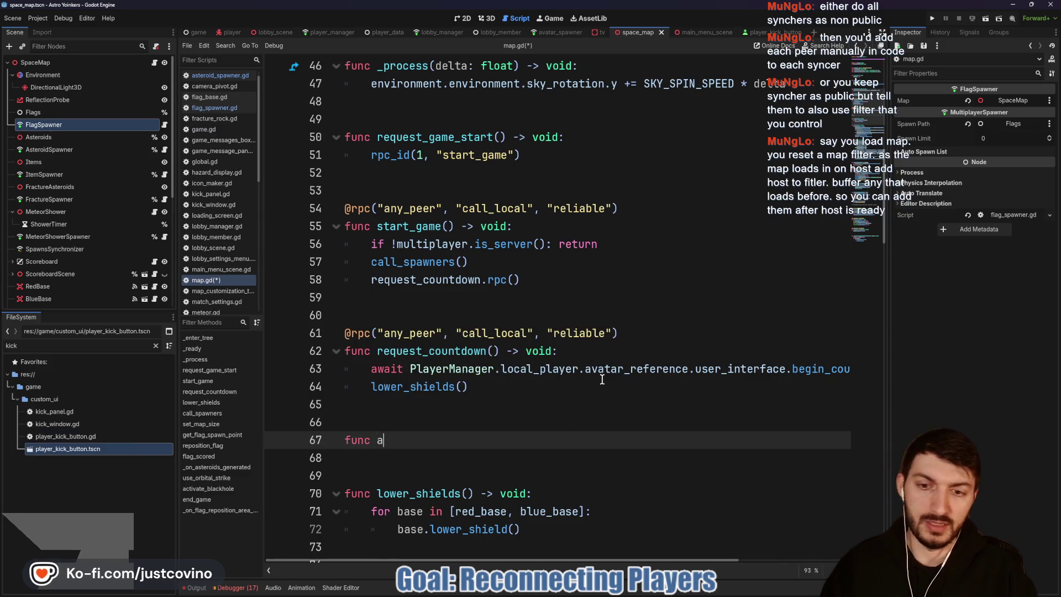
pyautogui.write('dd_peer_to_')
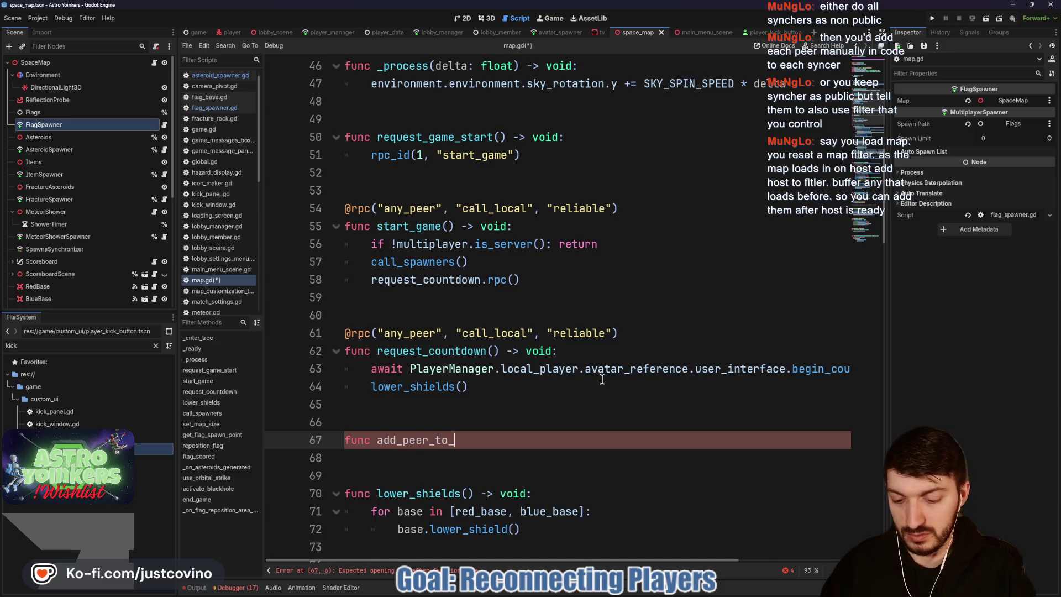
pyautogui.write('spawn_')
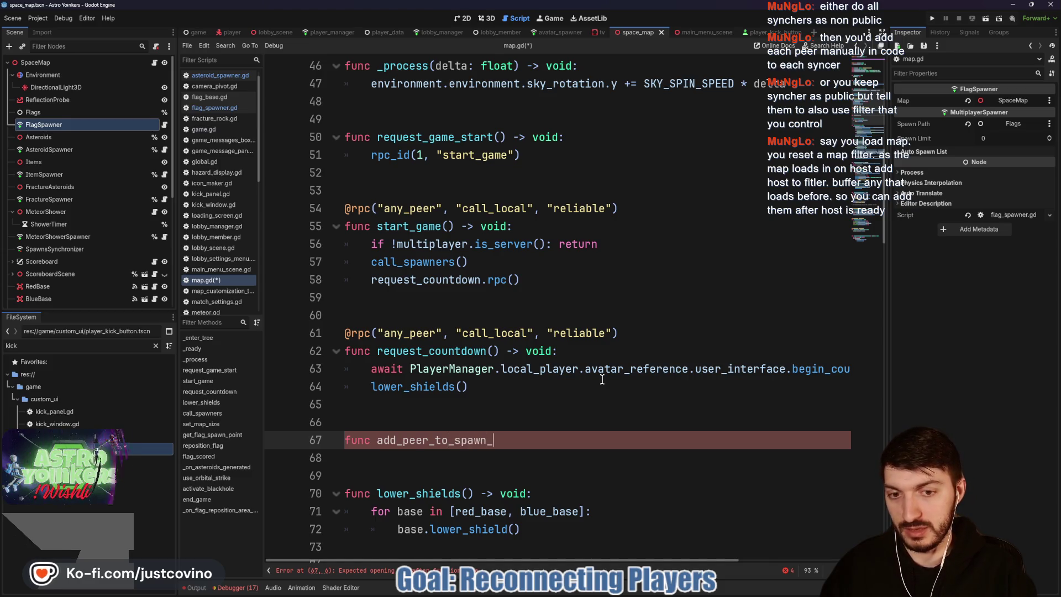
pyautogui.write('filters(pid: i')
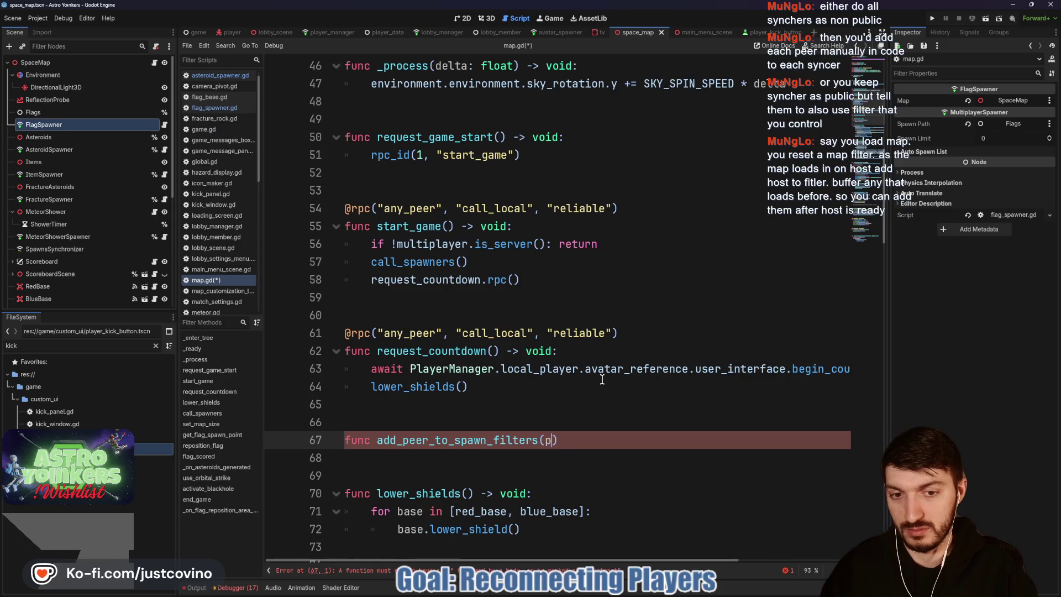
pyautogui.write('nt')
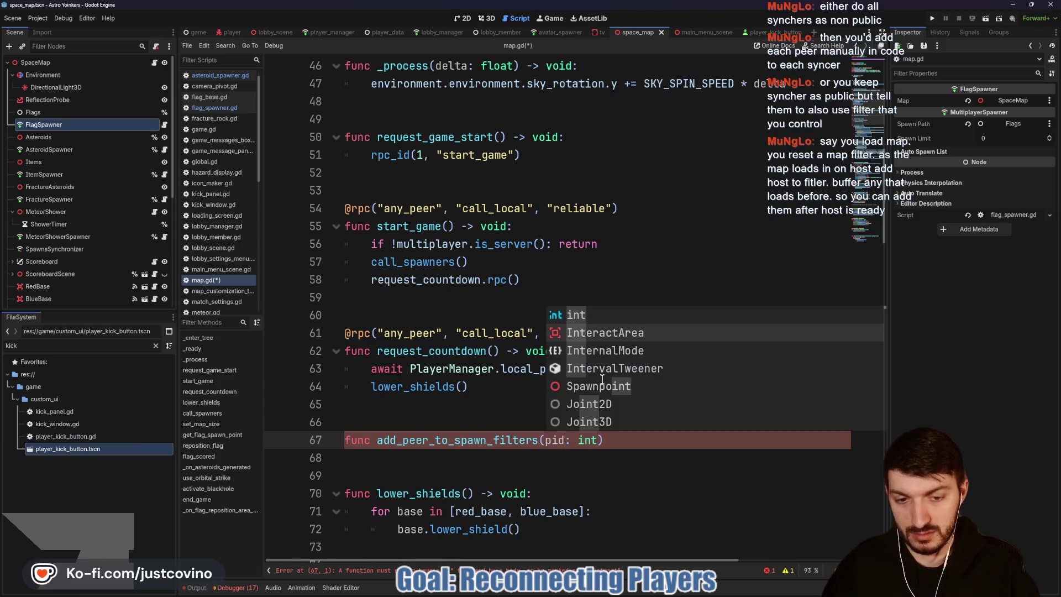
pyautogui.press('Left')
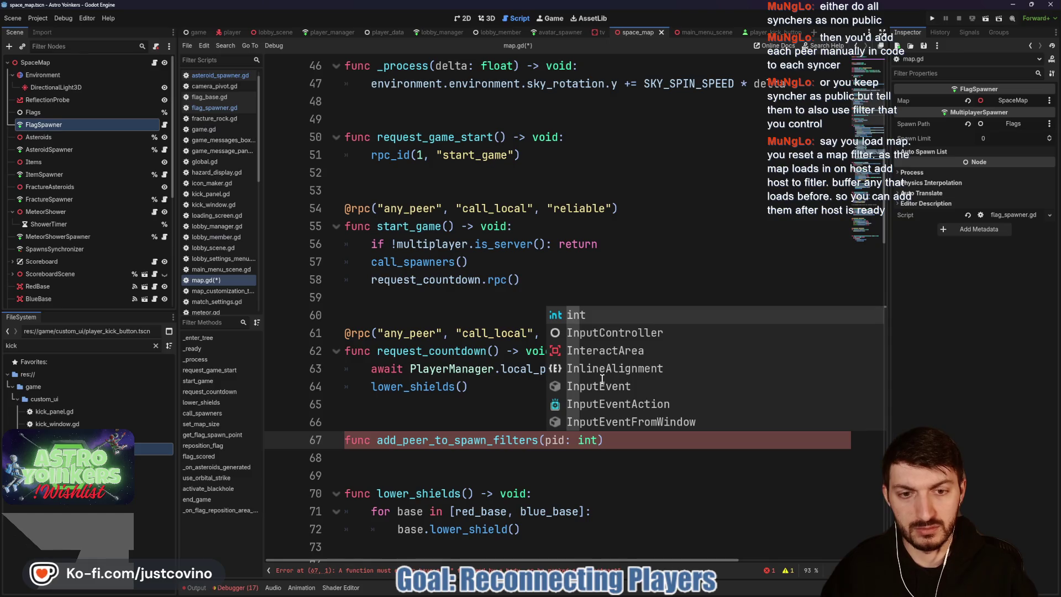
pyautogui.click(621, 434)
pyautogui.write('-> void:')
pyautogui.press('Return')
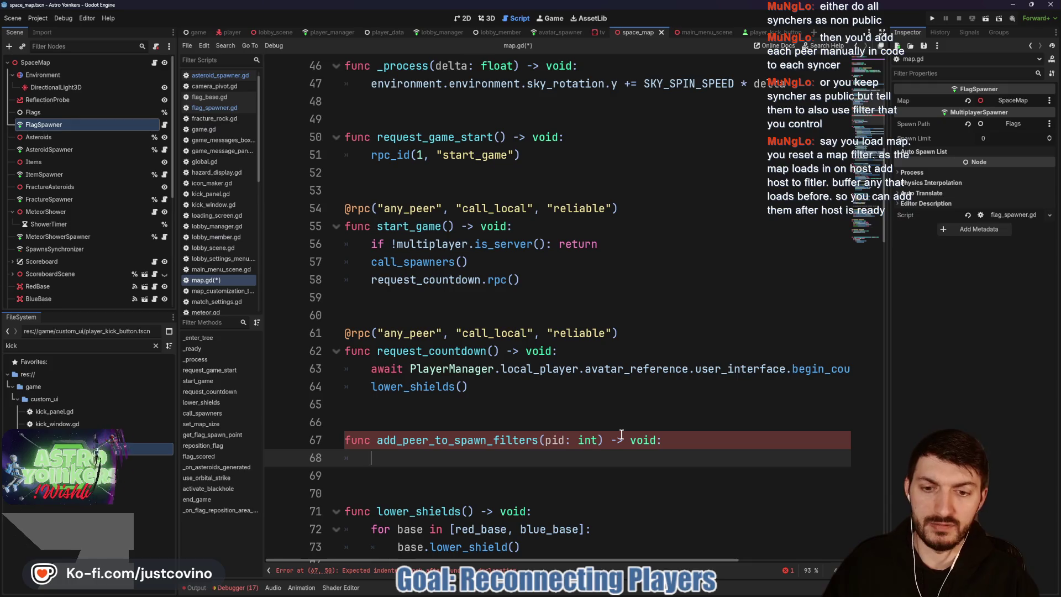
# Step: Begin an asteroid_spawner.spaw call, browsing its filter and spawn members in autocomplete
pyautogui.scroll(-3, 621, 434)
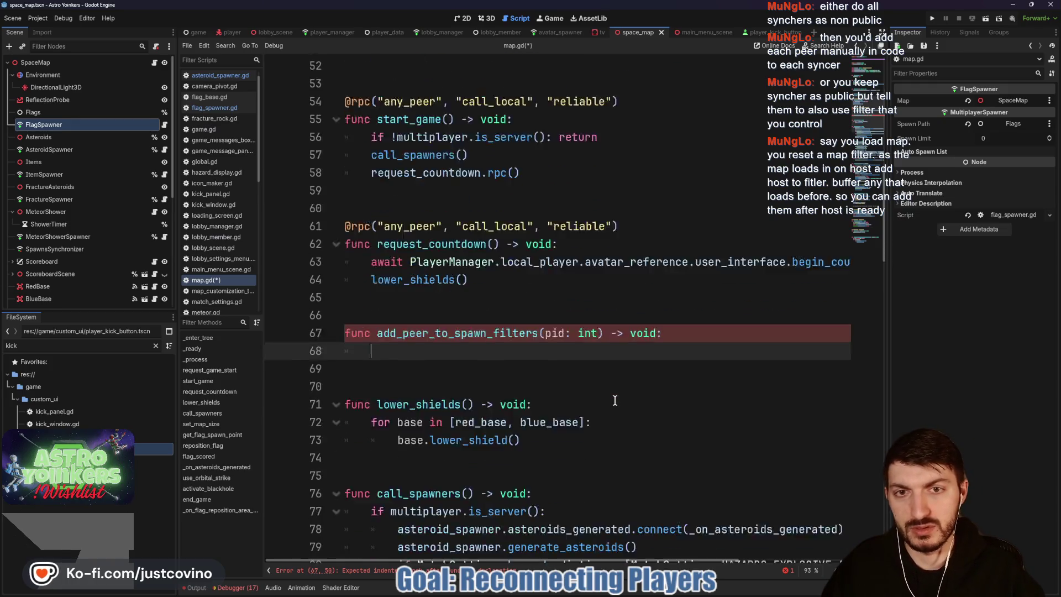
pyautogui.scroll(1, 631, 363)
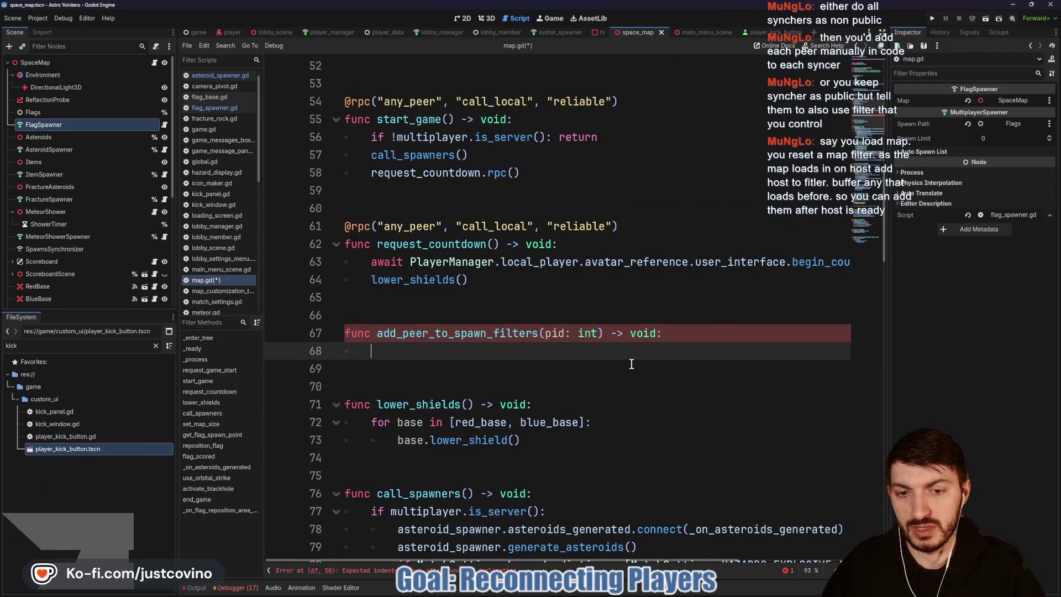
pyautogui.write('aster')
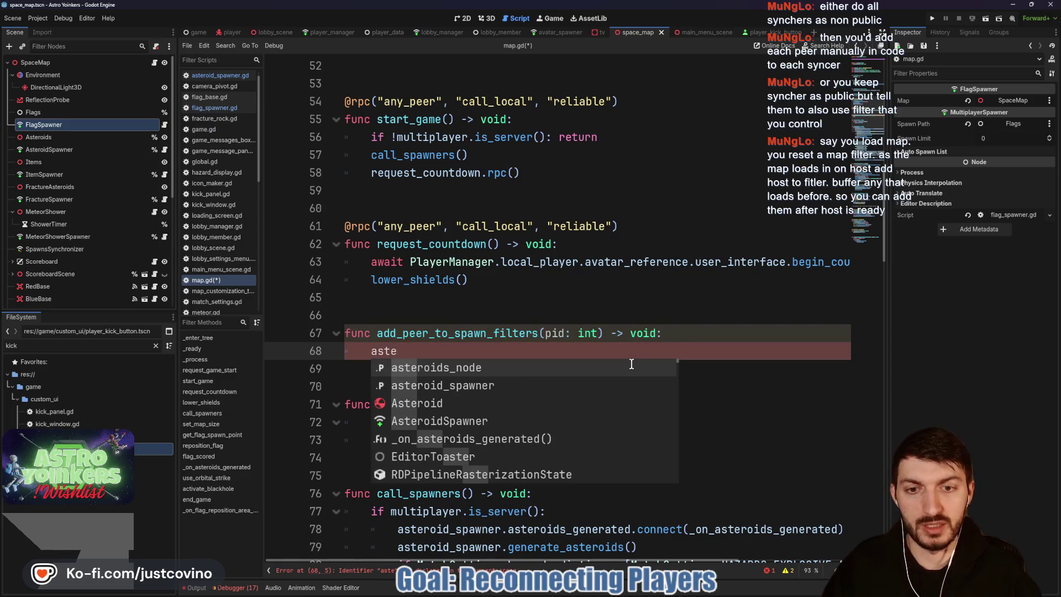
pyautogui.press('Down')
pyautogui.press('Return')
pyautogui.write('.')
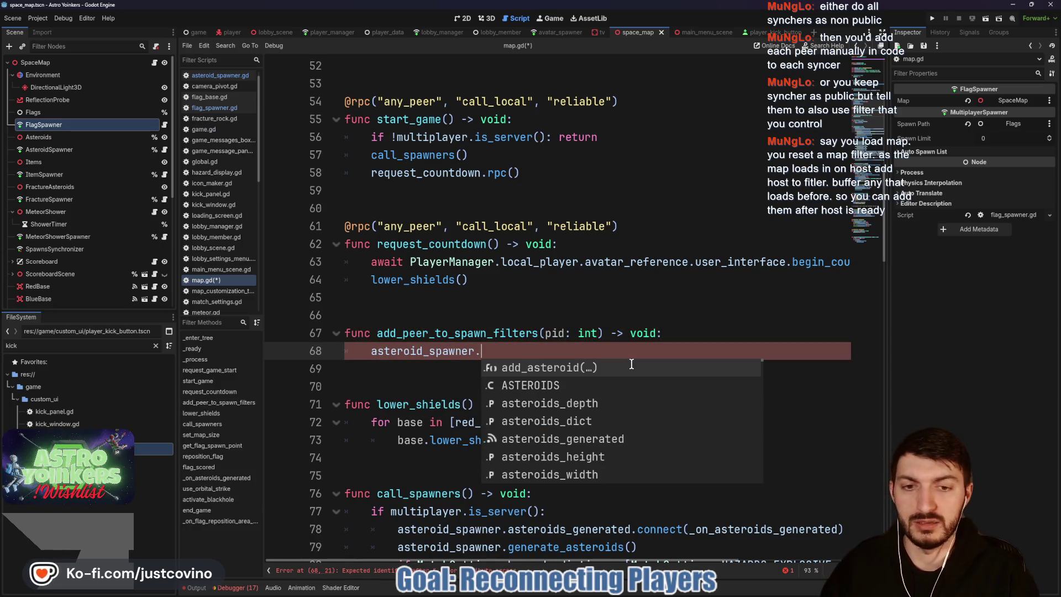
pyautogui.write('filter')
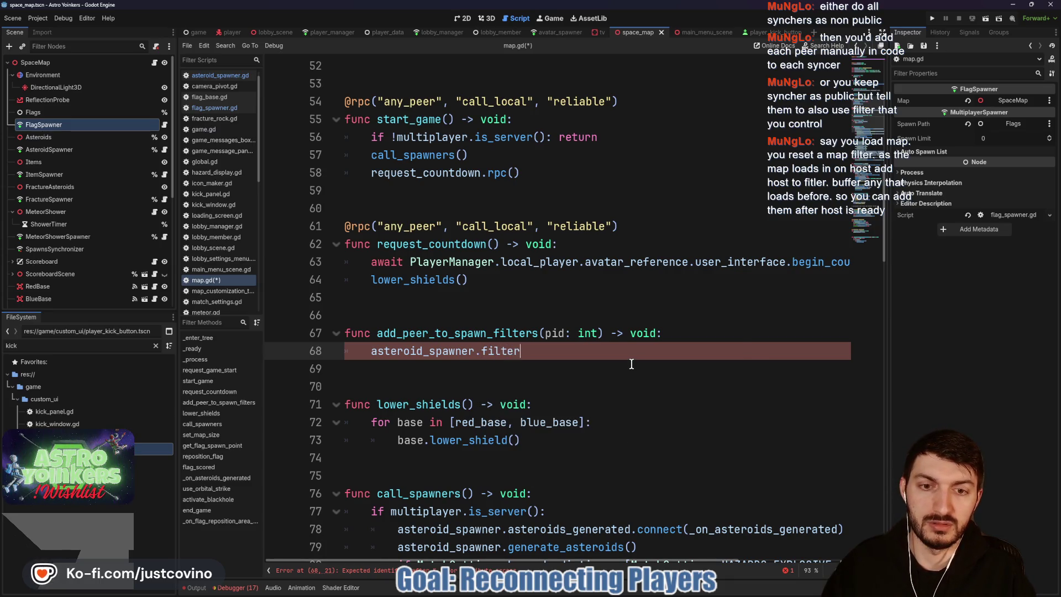
pyautogui.press('BackSpace')
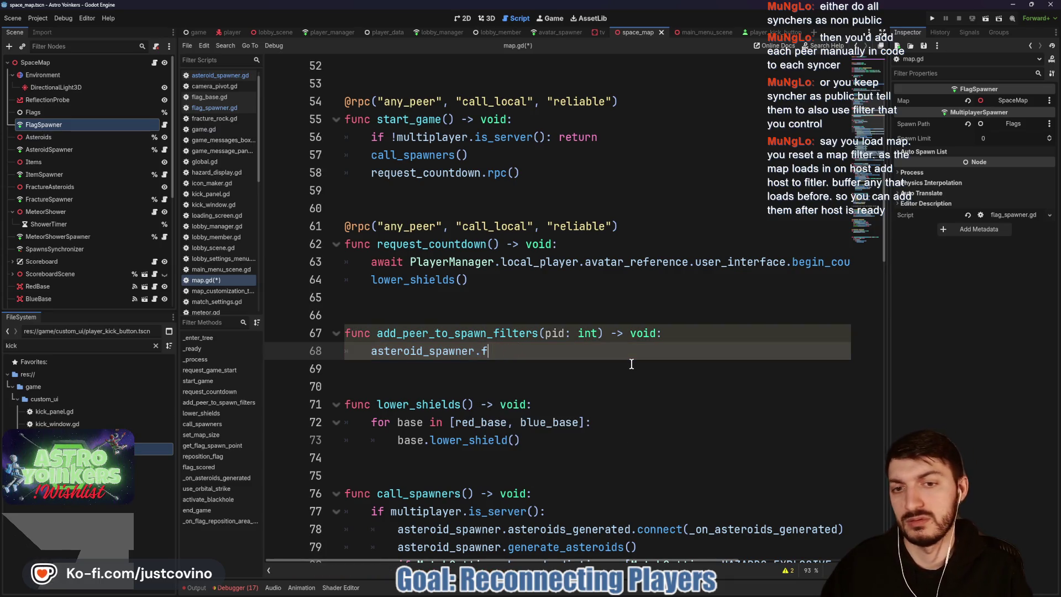
pyautogui.write('spawn')
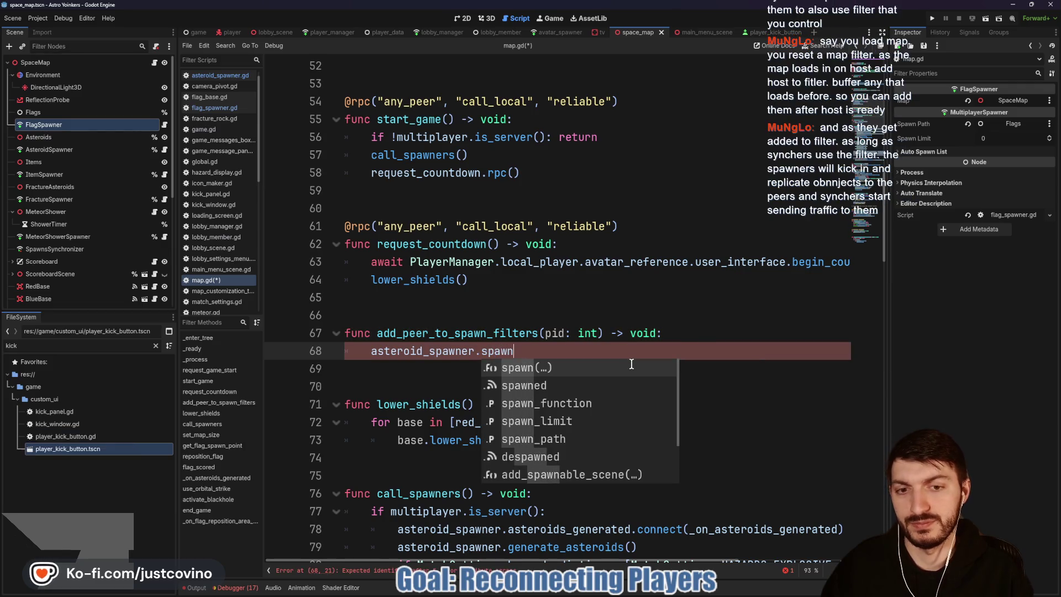
pyautogui.press('Down')
pyautogui.press('Down')
pyautogui.press('Down')
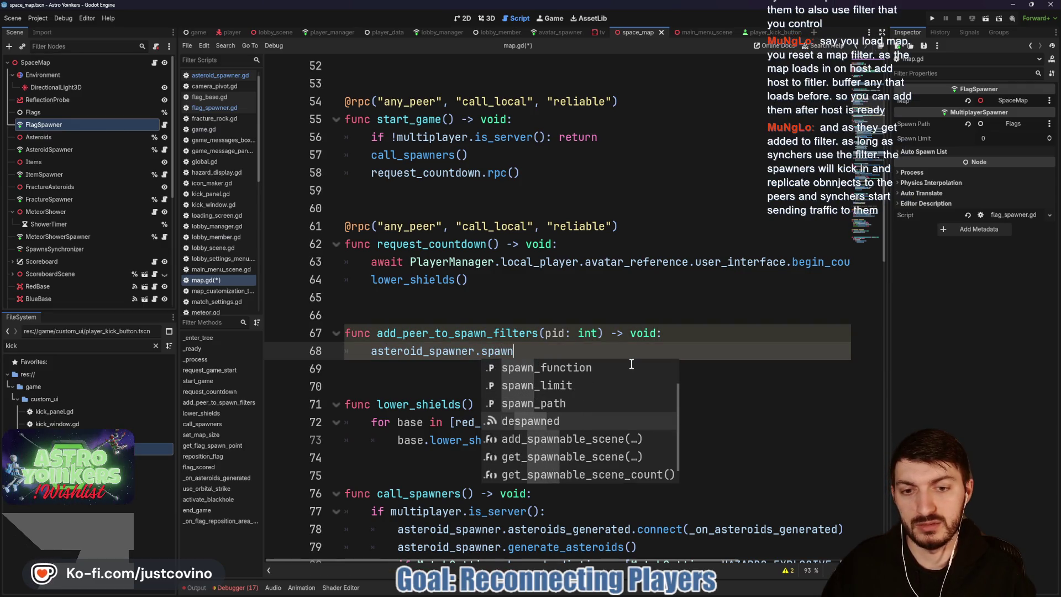
pyautogui.press('Down')
pyautogui.press('Down')
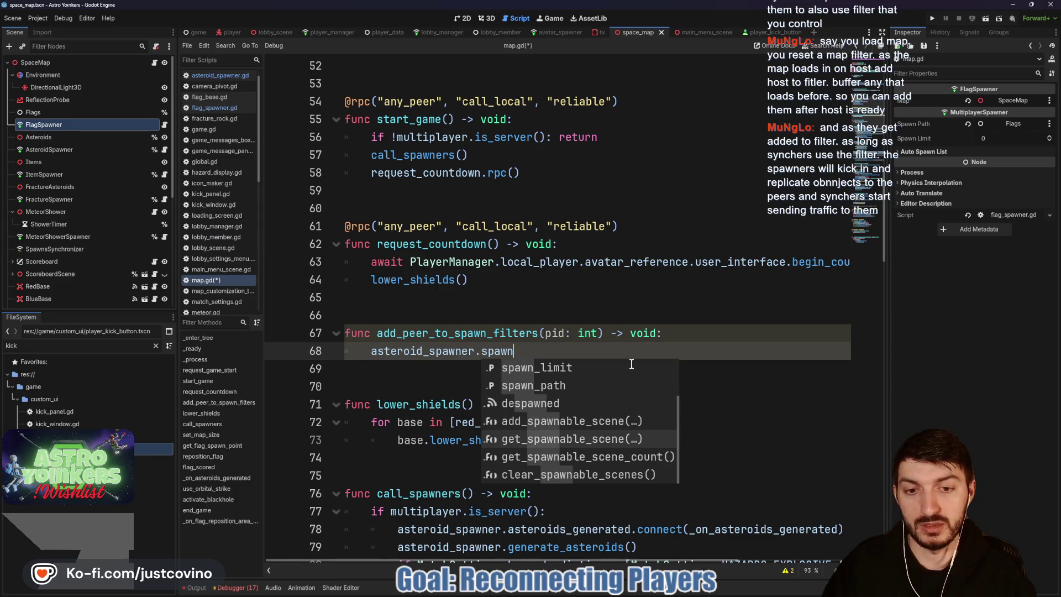
pyautogui.press('Up')
pyautogui.press('Up')
pyautogui.press('Up')
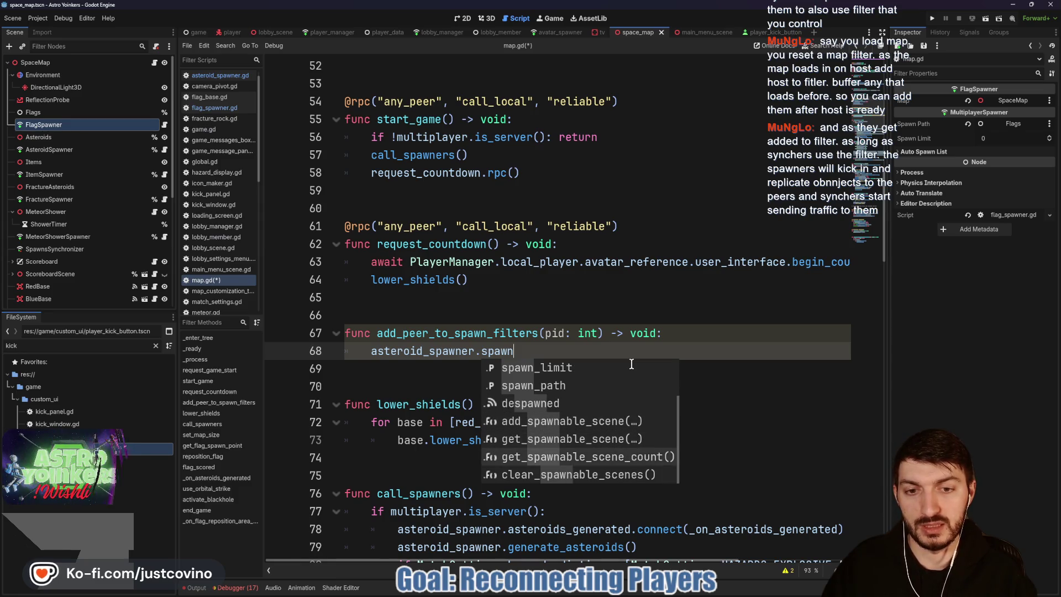
pyautogui.press('BackSpace')
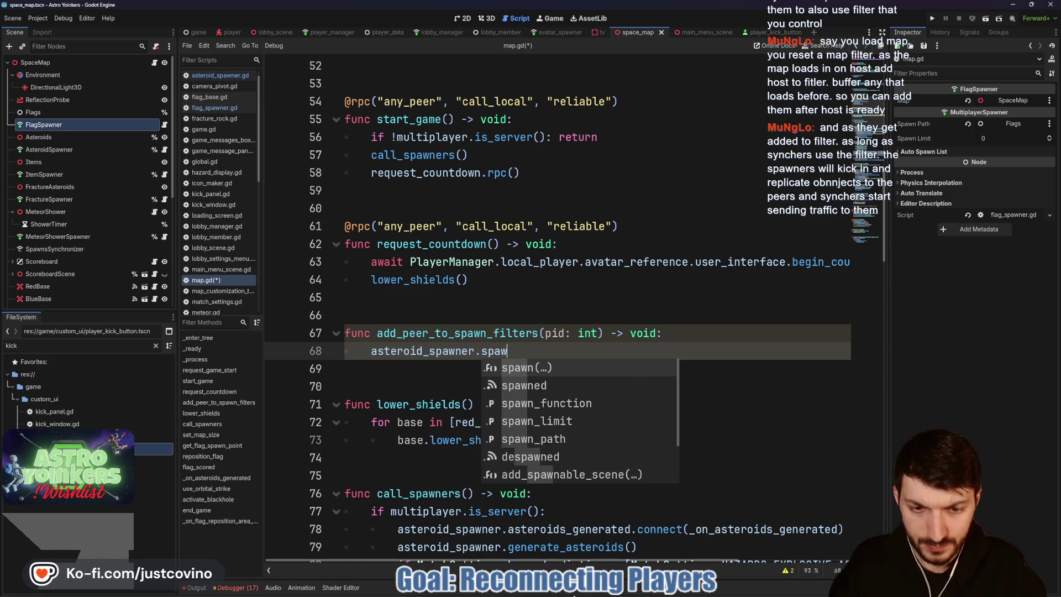
pyautogui.click(582, 594)
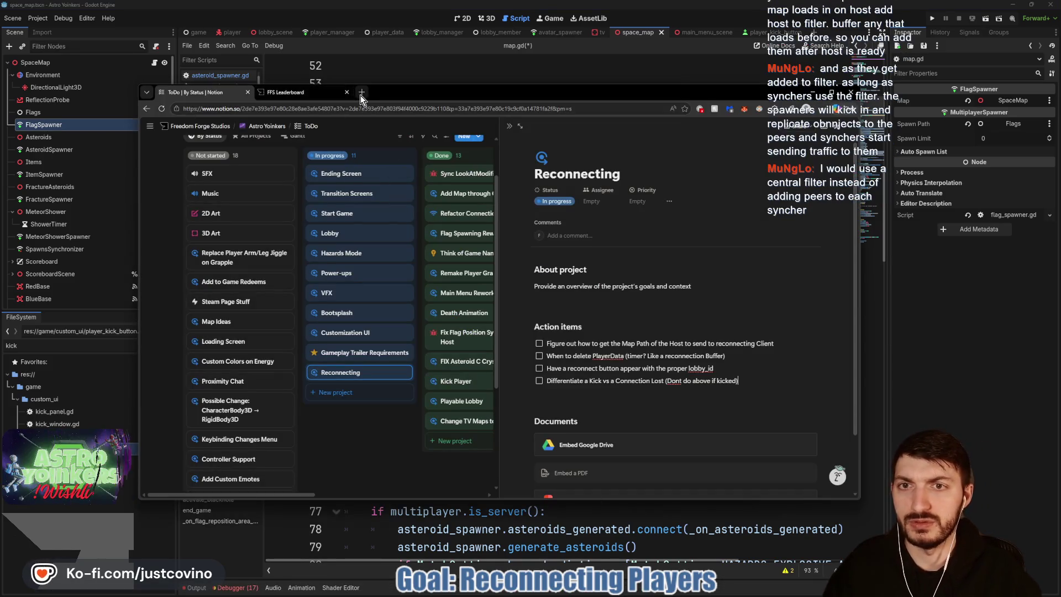
# Step: Look up the MultiplayerSpawner class reference on Godot Docs in a new browser tab
pyautogui.click(361, 92)
pyautogui.write('godot do')
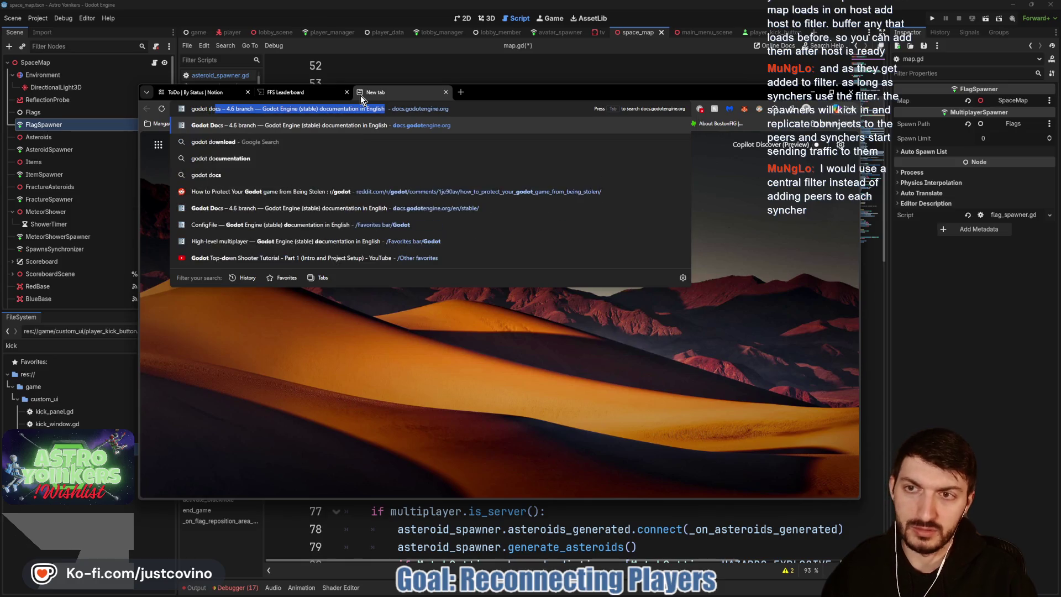
pyautogui.press('Return')
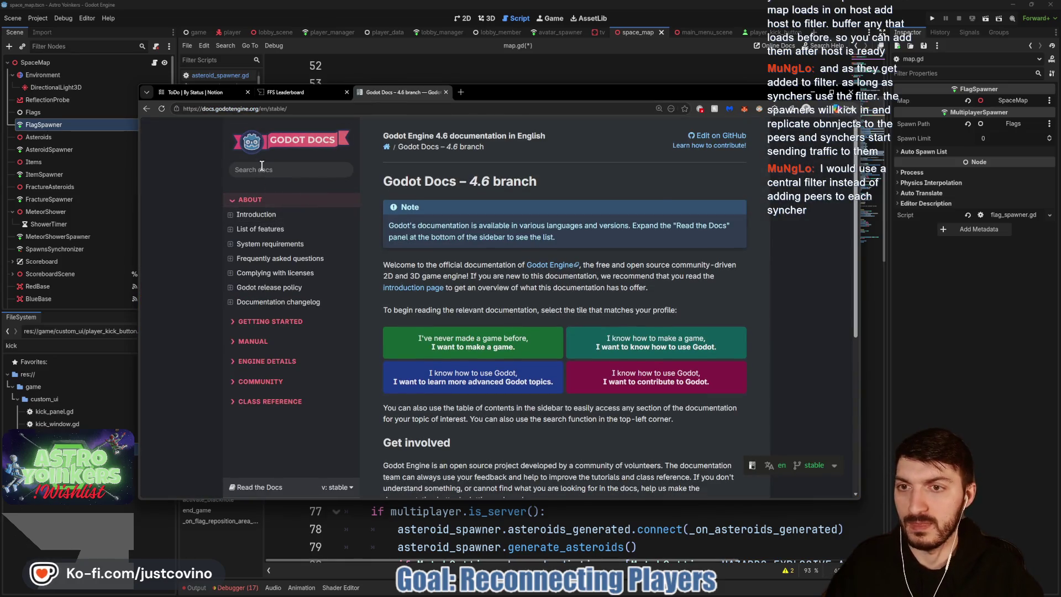
pyautogui.click(262, 167)
pyautogui.write('Multipl')
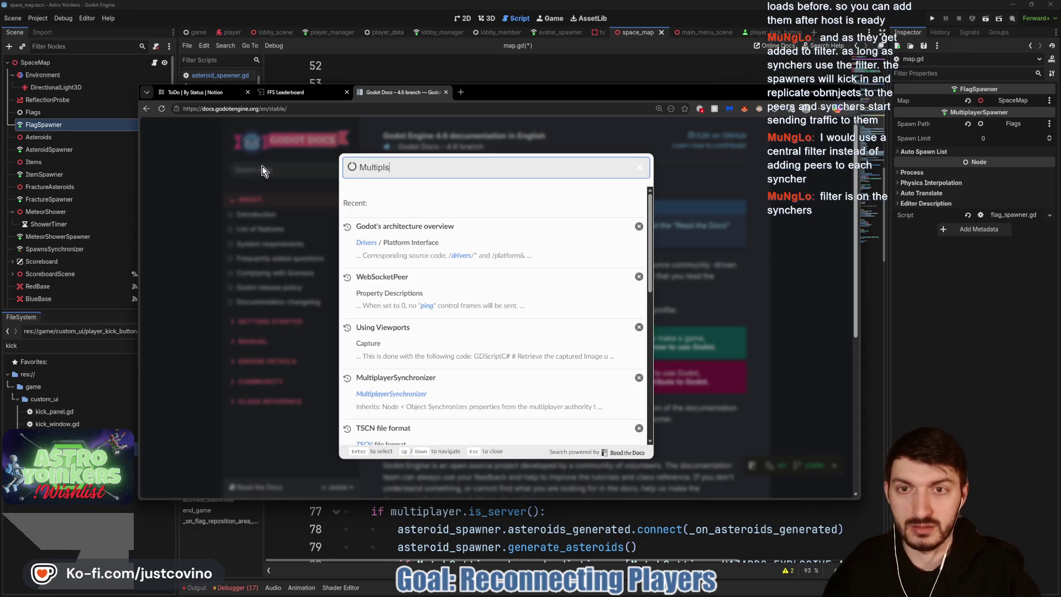
pyautogui.write('ayerSpawner')
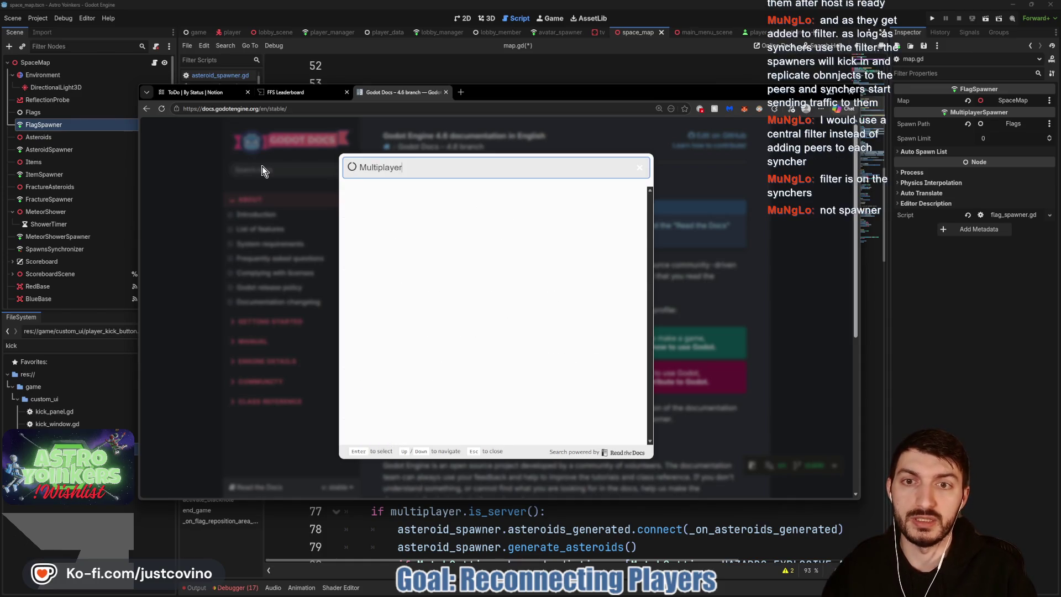
pyautogui.click(452, 215)
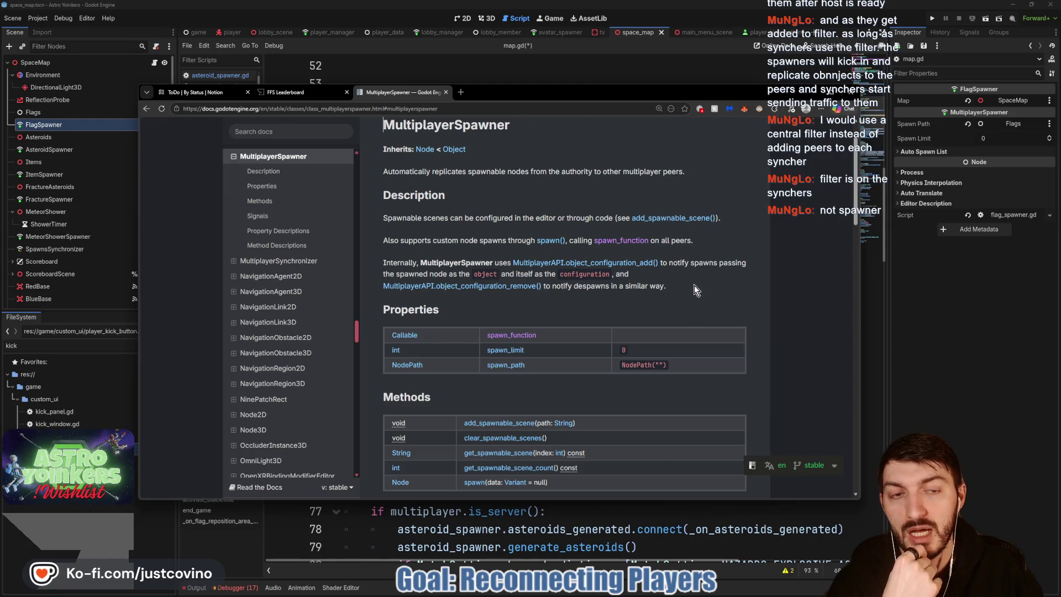
pyautogui.click(931, 330)
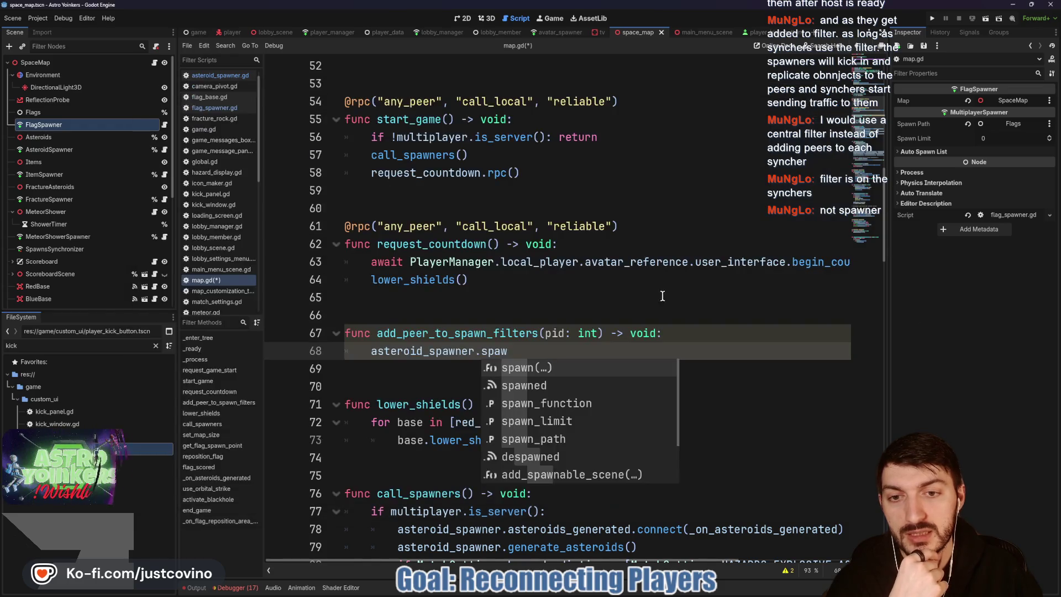
# Step: Dismiss autocomplete, select and deselect the asteroid_spawner.spaw line, then show the Asteroids node's properties
pyautogui.click(538, 347)
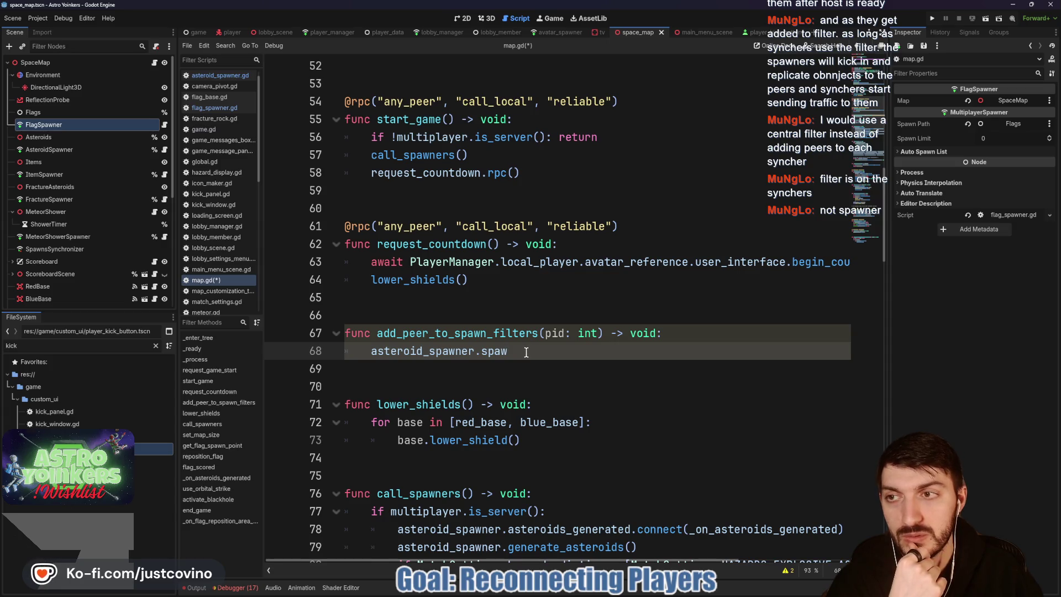
pyautogui.moveTo(518, 352); pyautogui.dragTo(366, 353)
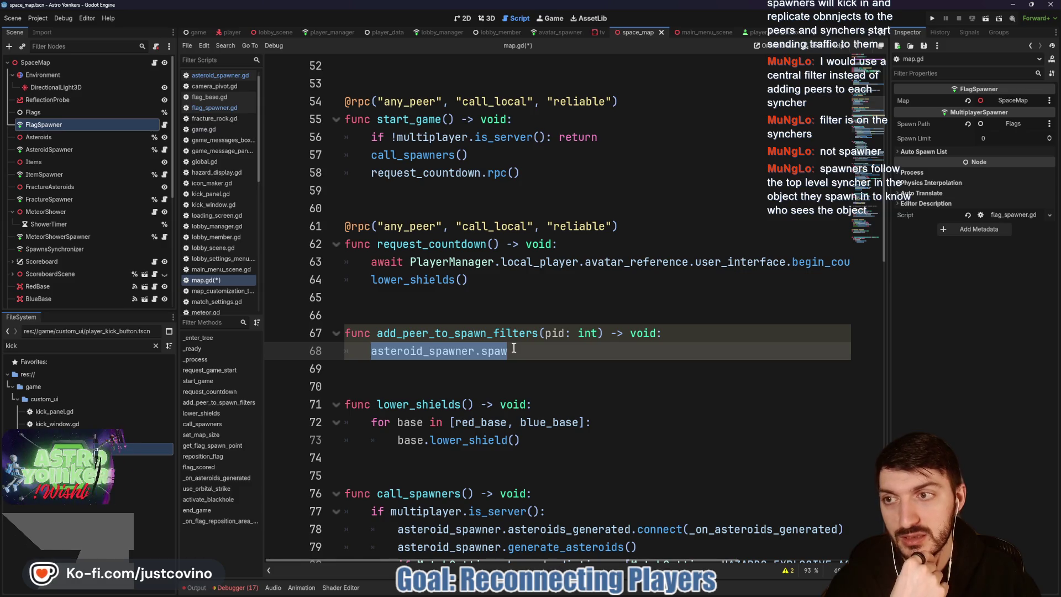
pyautogui.click(517, 348)
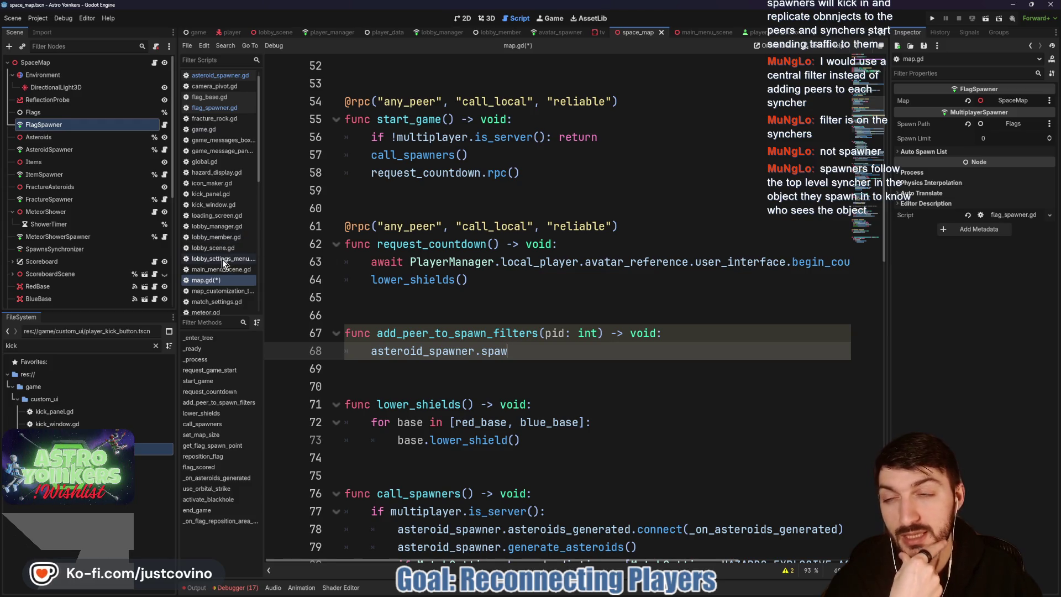
pyautogui.click(83, 138)
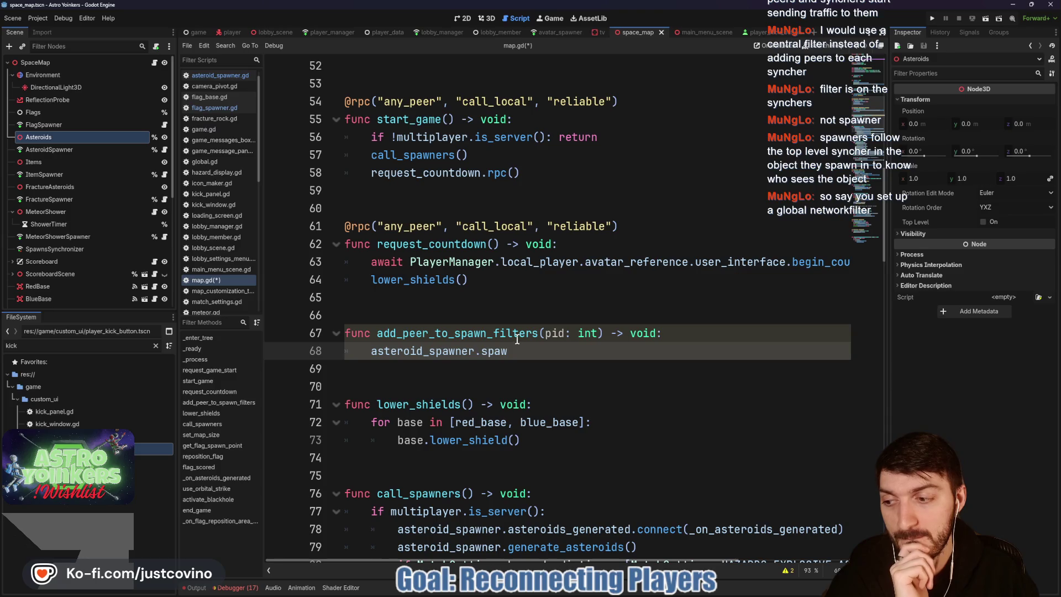
pyautogui.moveTo(520, 349); pyautogui.dragTo(344, 332)
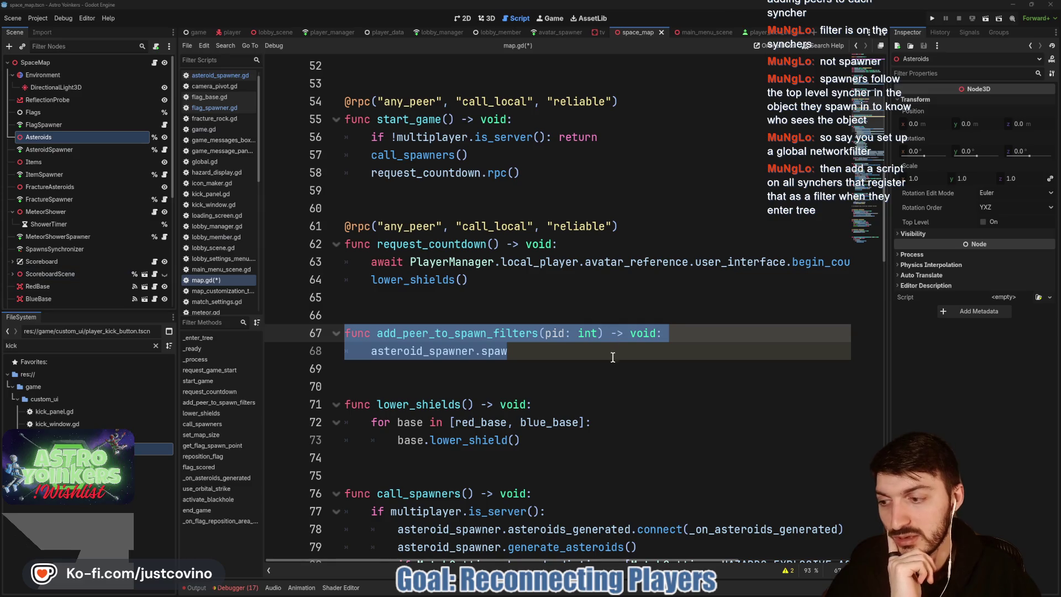
pyautogui.click(547, 354)
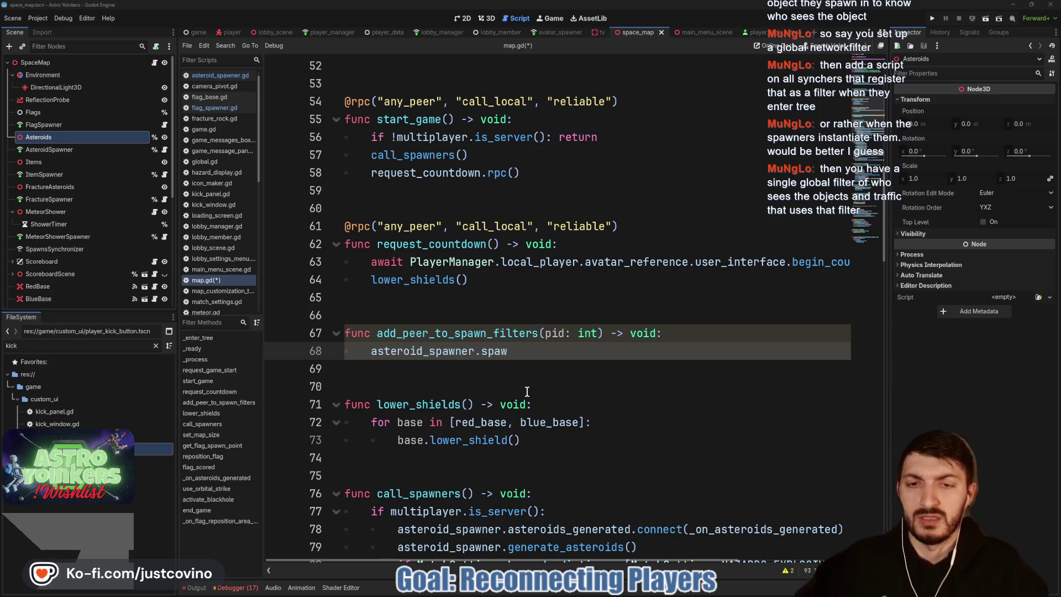
# Step: Delete lines 67–68 holding add_peer_to_spawn_filters plus leftover blank lines, then save map.gd
pyautogui.moveTo(515, 354); pyautogui.dragTo(326, 334)
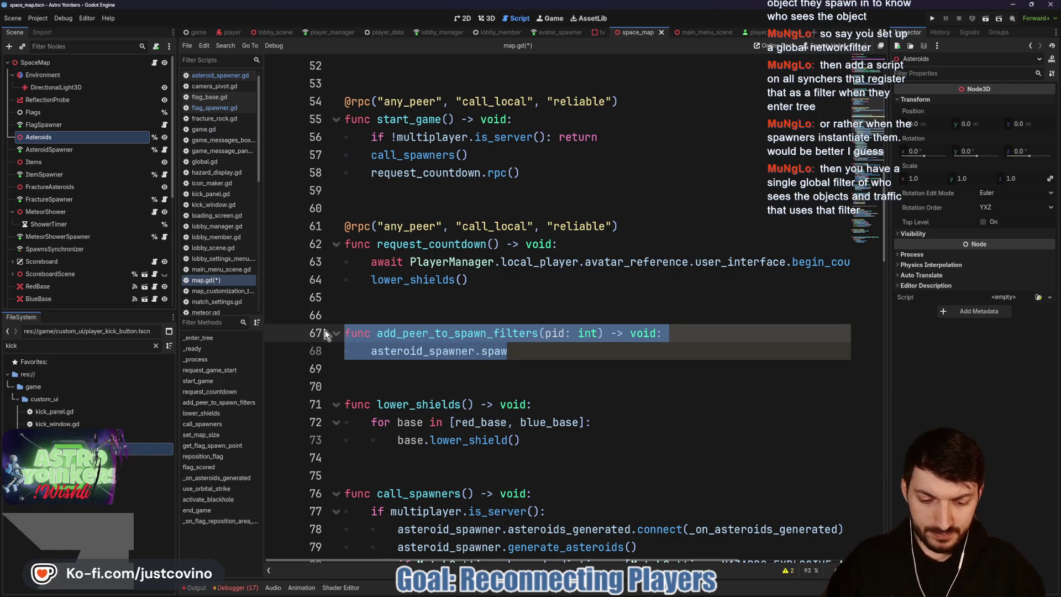
pyautogui.press('BackSpace')
pyautogui.press('BackSpace')
pyautogui.press('Delete')
pyautogui.click(394, 329)
pyautogui.press('BackSpace')
pyautogui.hotkey('ctrl', 's')
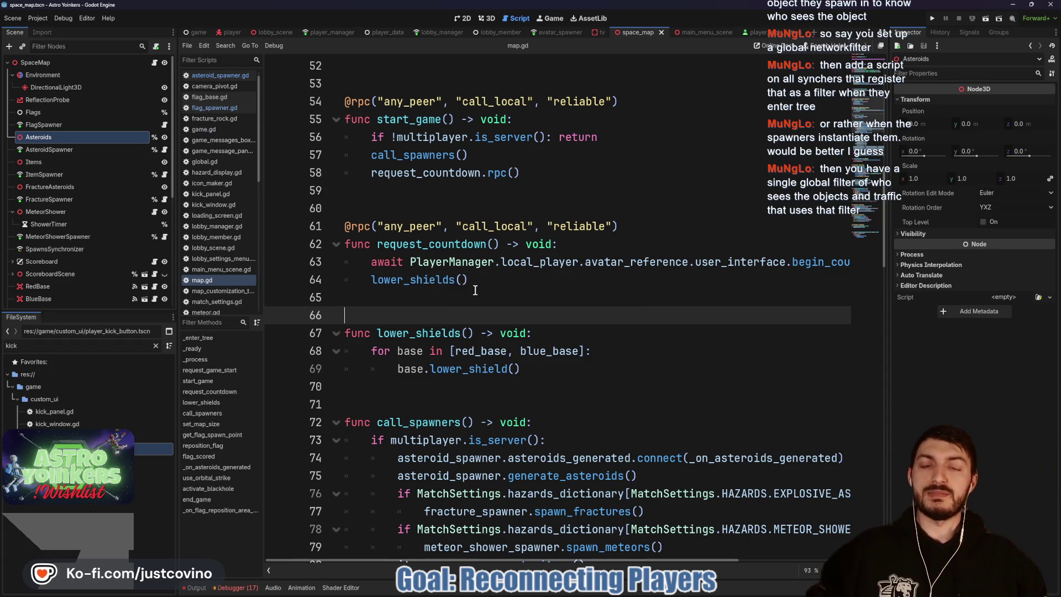
pyautogui.click(413, 214)
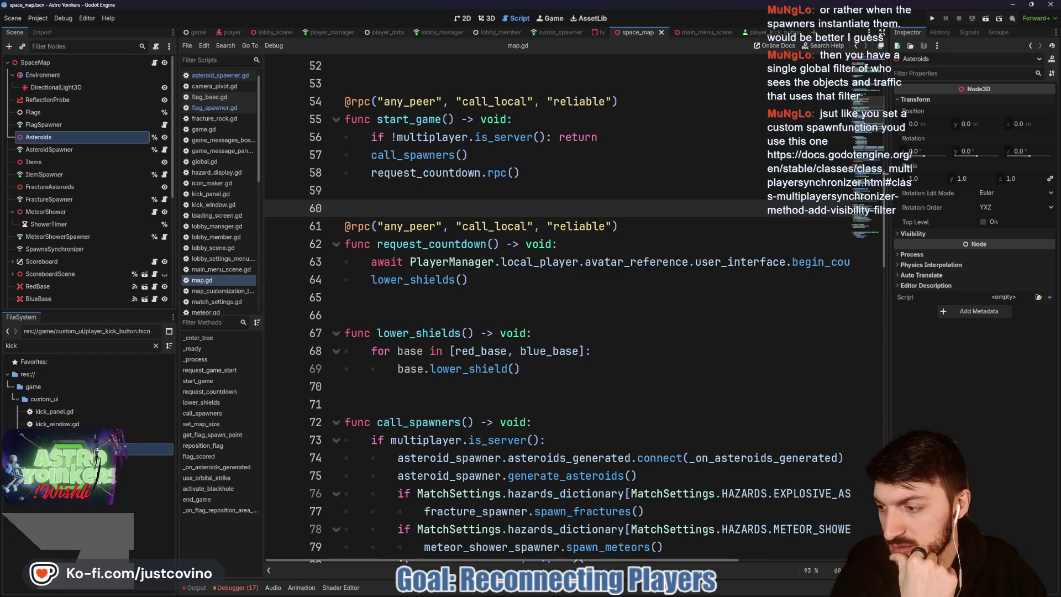
# Step: Show the MultiplayerSynchronizer docs at add_visibility_filter, whose Callable filter takes a peer ID and returns a bool
pyautogui.hotkey('alt', 'Tab')
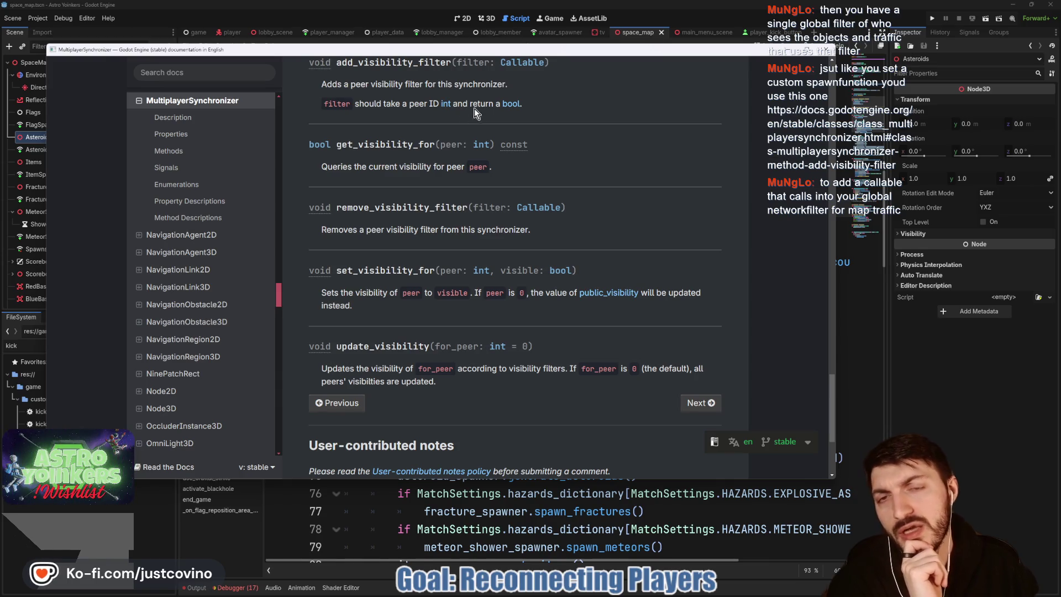
pyautogui.moveTo(336, 62); pyautogui.dragTo(439, 64)
pyautogui.scroll(1, 439, 66)
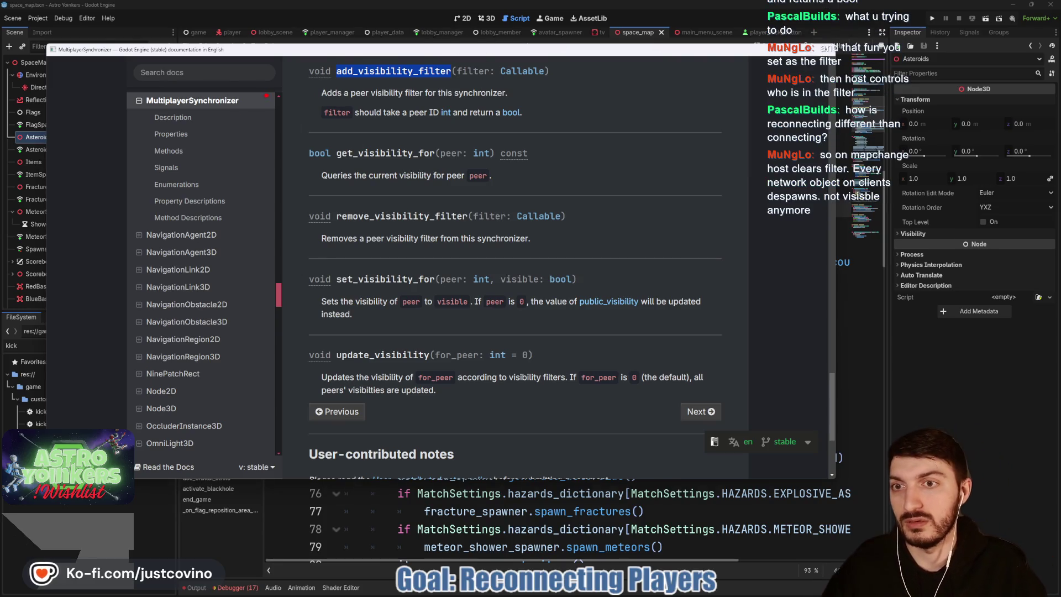
pyautogui.moveTo(246, 182); pyautogui.dragTo(272, 186)
pyautogui.moveTo(229, 333)
pyautogui.mouseDown()
pyautogui.moveTo(251, 326)
pyautogui.moveTo(231, 340)
pyautogui.mouseUp()
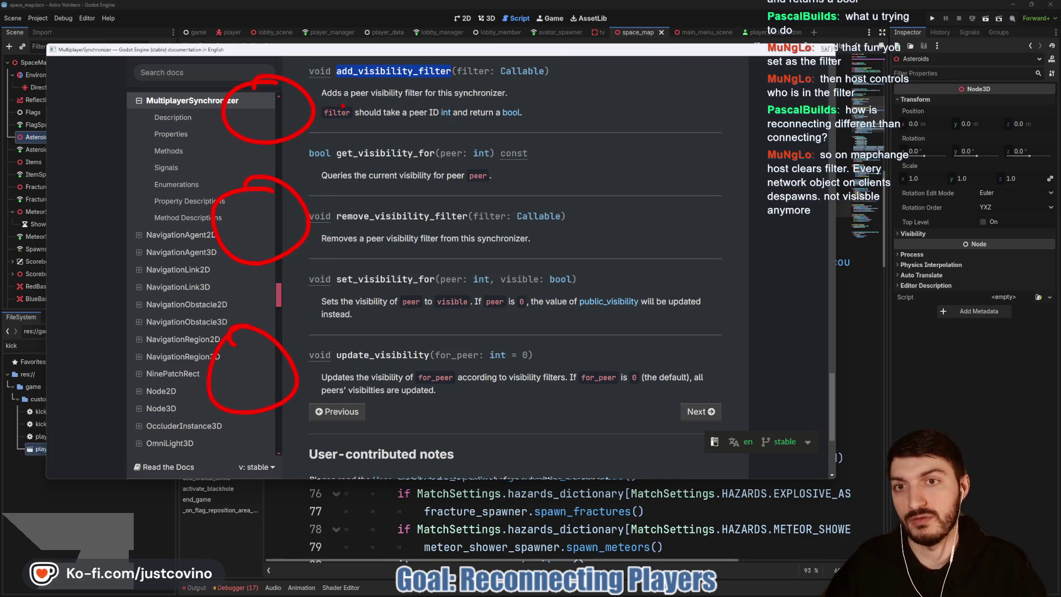
pyautogui.moveTo(273, 85); pyautogui.dragTo(273, 125)
pyautogui.moveTo(368, 90); pyautogui.dragTo(356, 93)
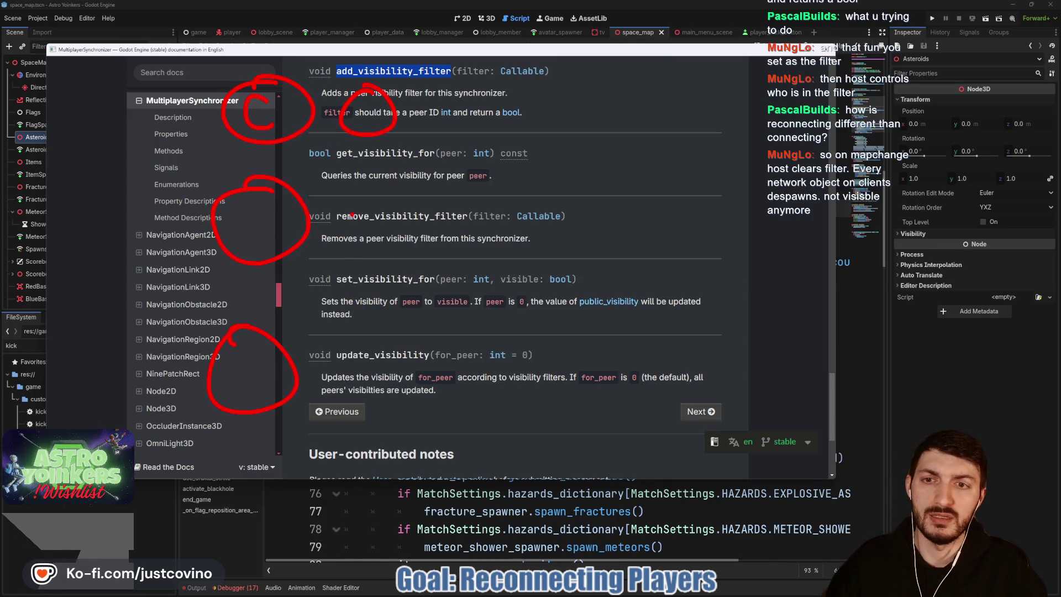
pyautogui.moveTo(367, 210)
pyautogui.mouseDown()
pyautogui.moveTo(390, 260)
pyautogui.moveTo(370, 211)
pyautogui.mouseUp()
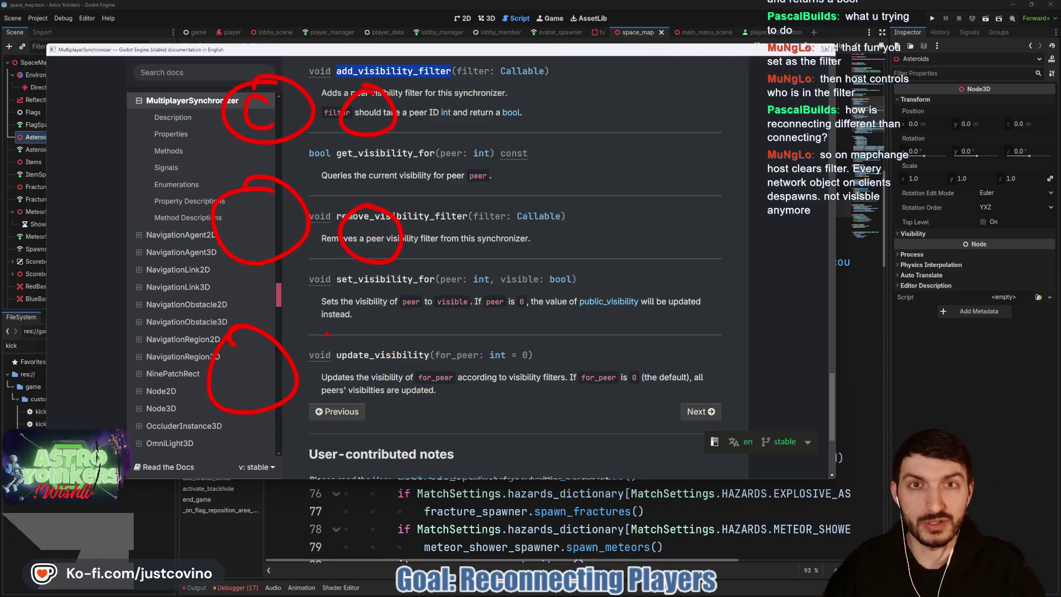
pyautogui.moveTo(356, 342)
pyautogui.mouseDown()
pyautogui.moveTo(325, 362)
pyautogui.moveTo(384, 351)
pyautogui.mouseUp()
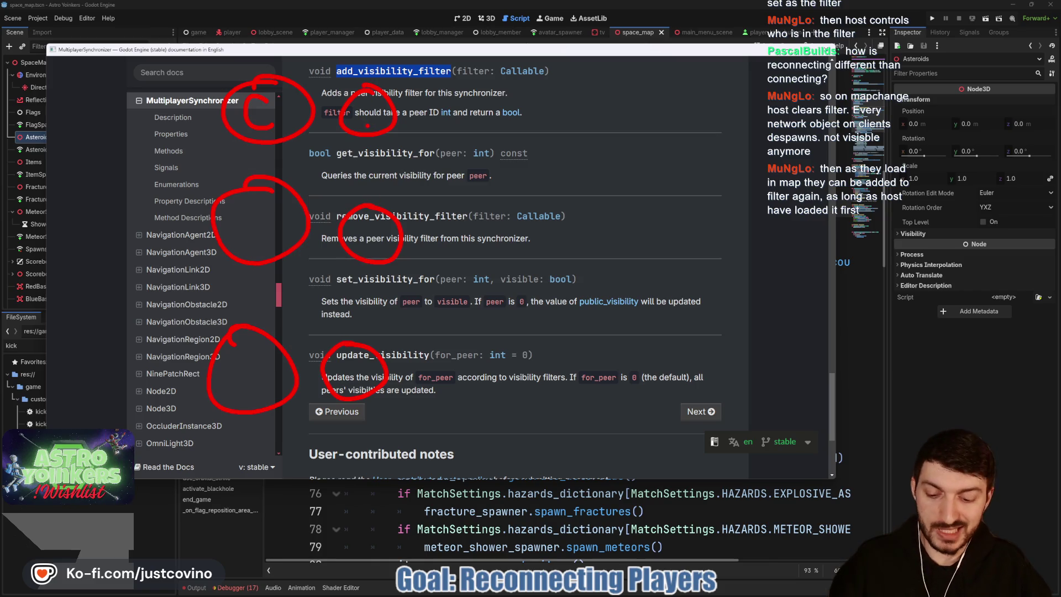
pyautogui.moveTo(338, 90); pyautogui.dragTo(417, 139)
pyautogui.moveTo(330, 145); pyautogui.dragTo(436, 85)
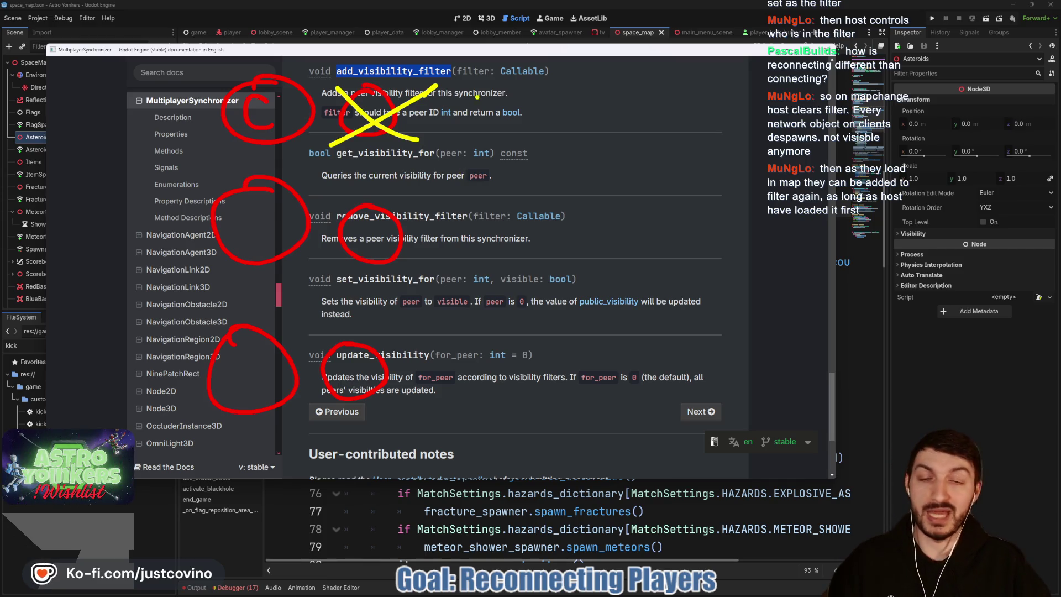
pyautogui.press('r')
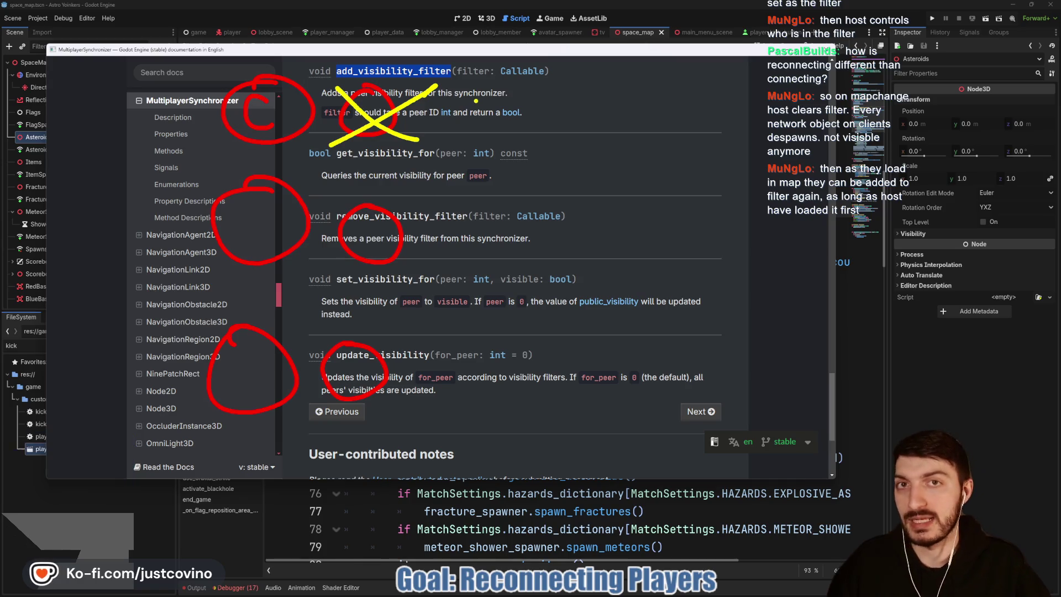
pyautogui.moveTo(490, 90)
pyautogui.mouseDown()
pyautogui.moveTo(491, 157)
pyautogui.moveTo(491, 91)
pyautogui.mouseUp()
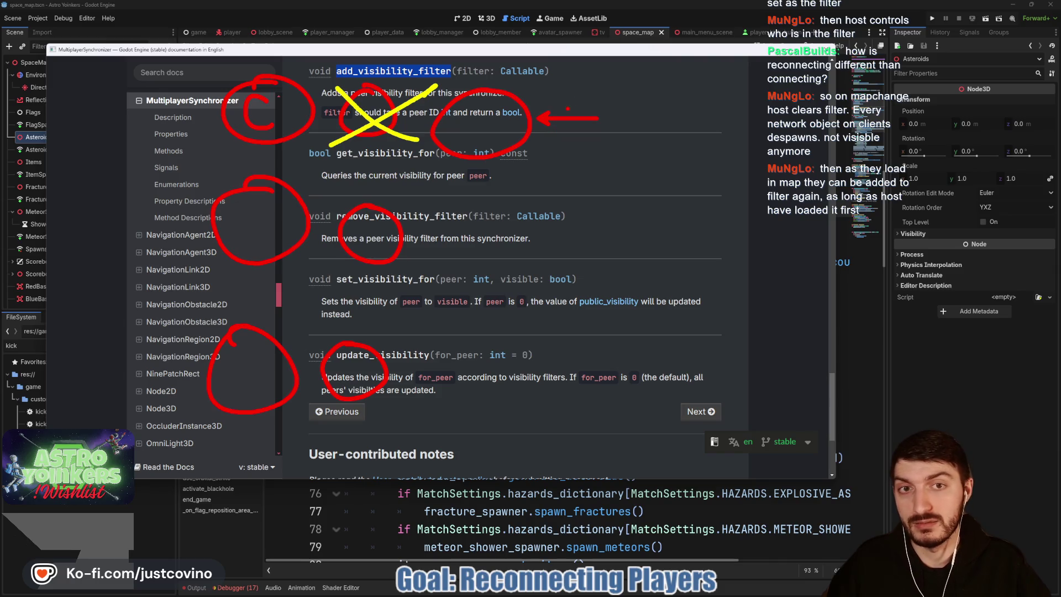
pyautogui.moveTo(507, 243); pyautogui.dragTo(417, 243)
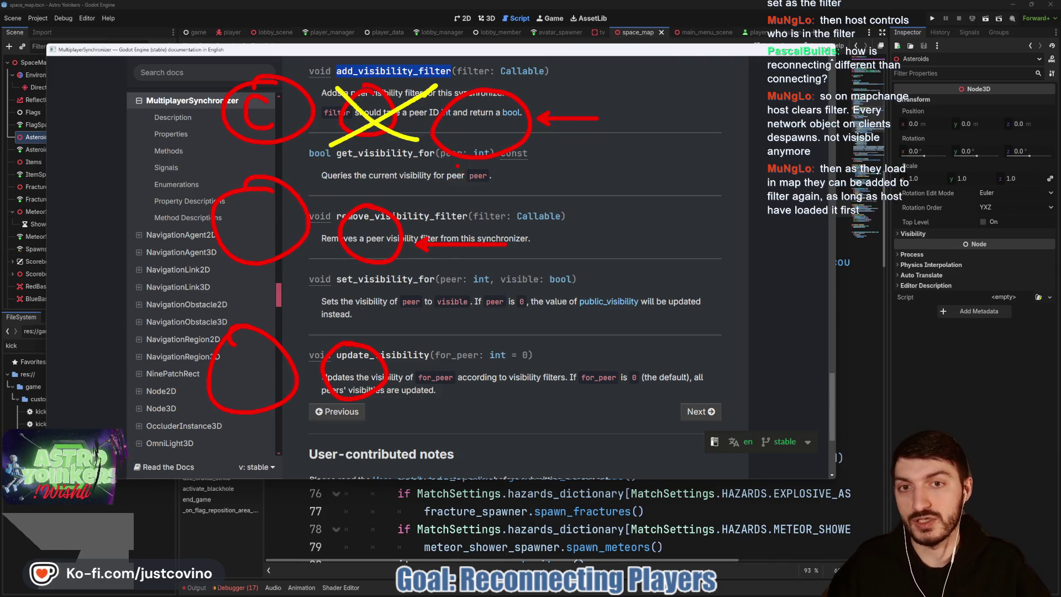
pyautogui.moveTo(449, 165); pyautogui.dragTo(422, 207)
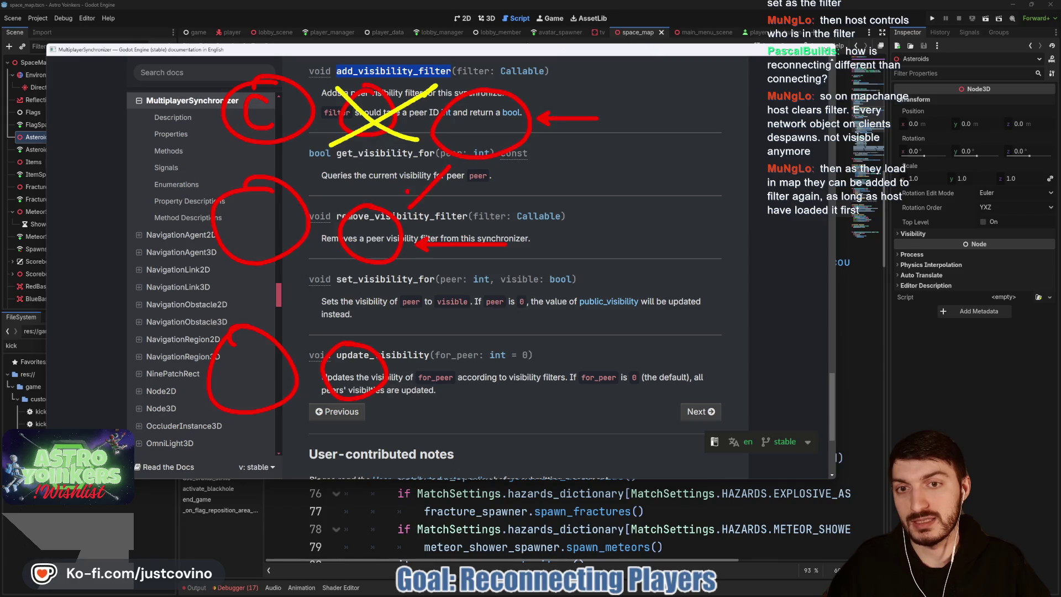
pyautogui.moveTo(408, 158)
pyautogui.mouseDown()
pyautogui.moveTo(430, 152)
pyautogui.moveTo(430, 176)
pyautogui.mouseUp()
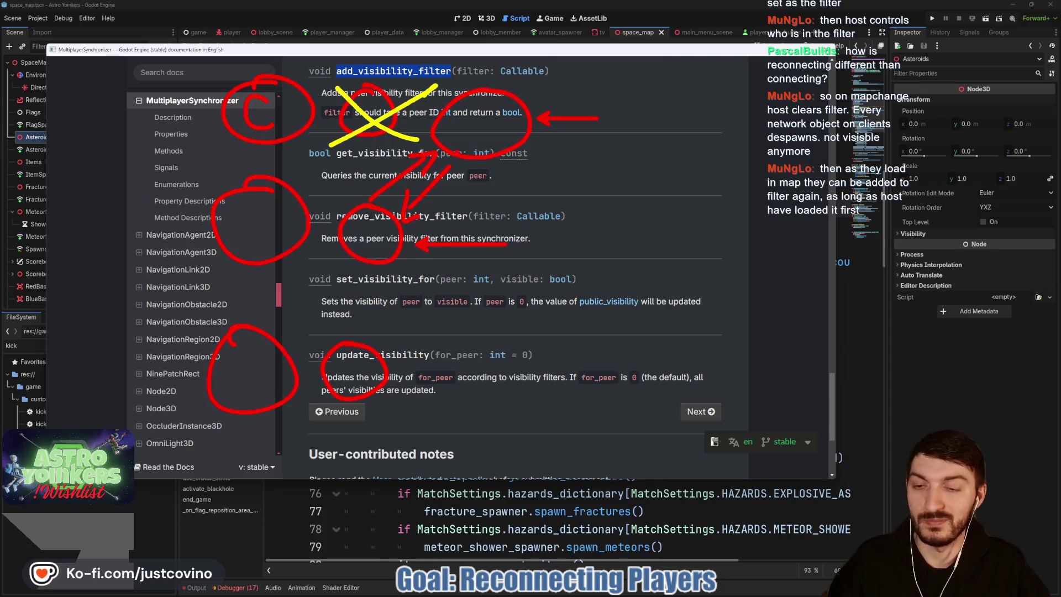
pyautogui.moveTo(394, 283); pyautogui.dragTo(391, 375)
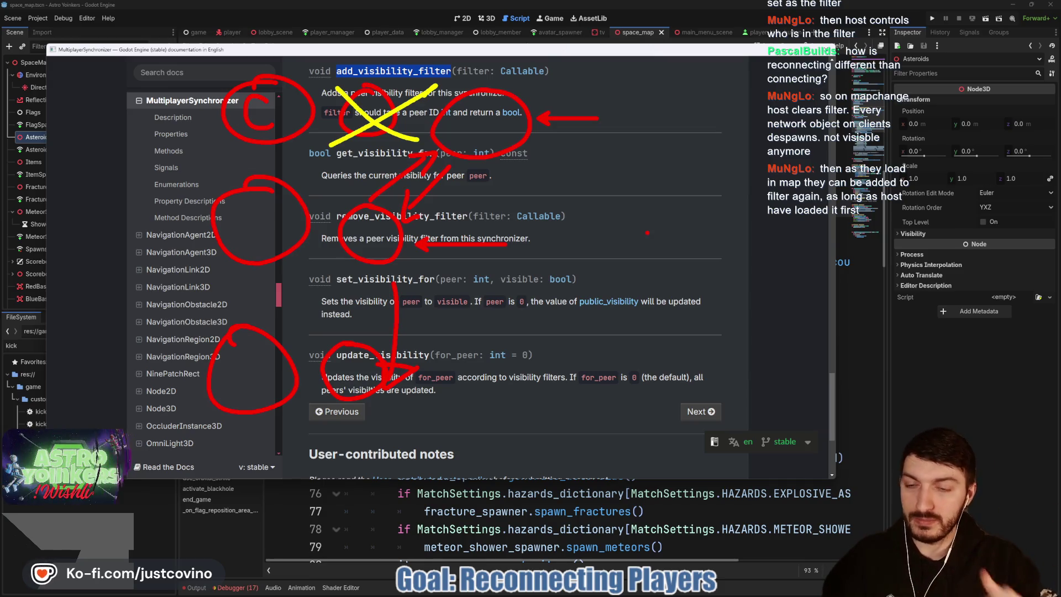
pyautogui.moveTo(274, 440); pyautogui.dragTo(624, 431)
pyautogui.moveTo(532, 416); pyautogui.dragTo(575, 458)
pyautogui.moveTo(237, 436); pyautogui.dragTo(287, 497)
pyautogui.press('Escape')
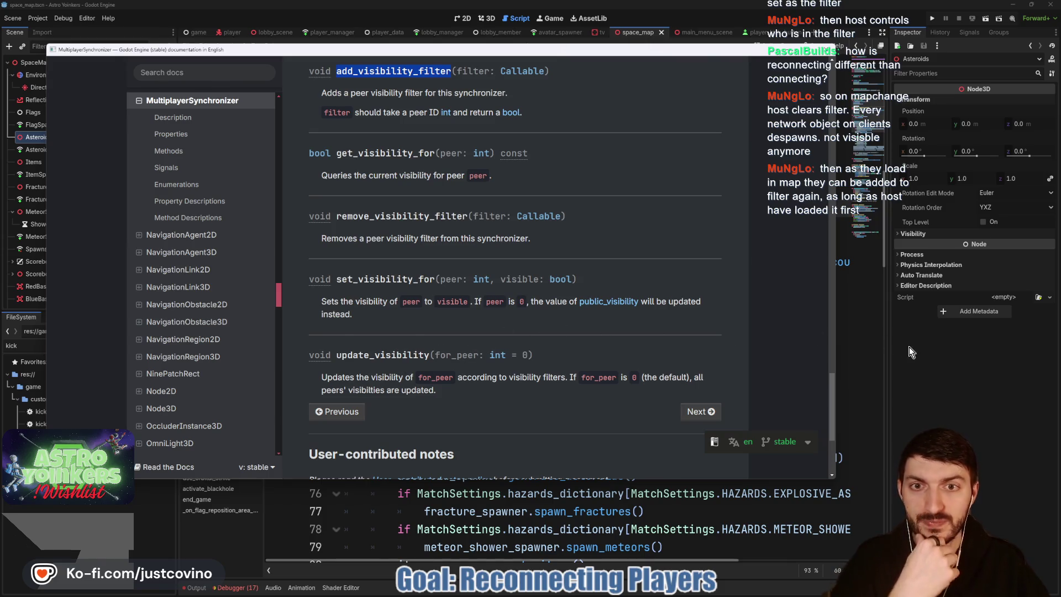
# Step: Back in map.gd after request_countdown, save the space_map scene and clear the 'kick' FileSystem filter
pyautogui.hotkey('alt', 'Tab')
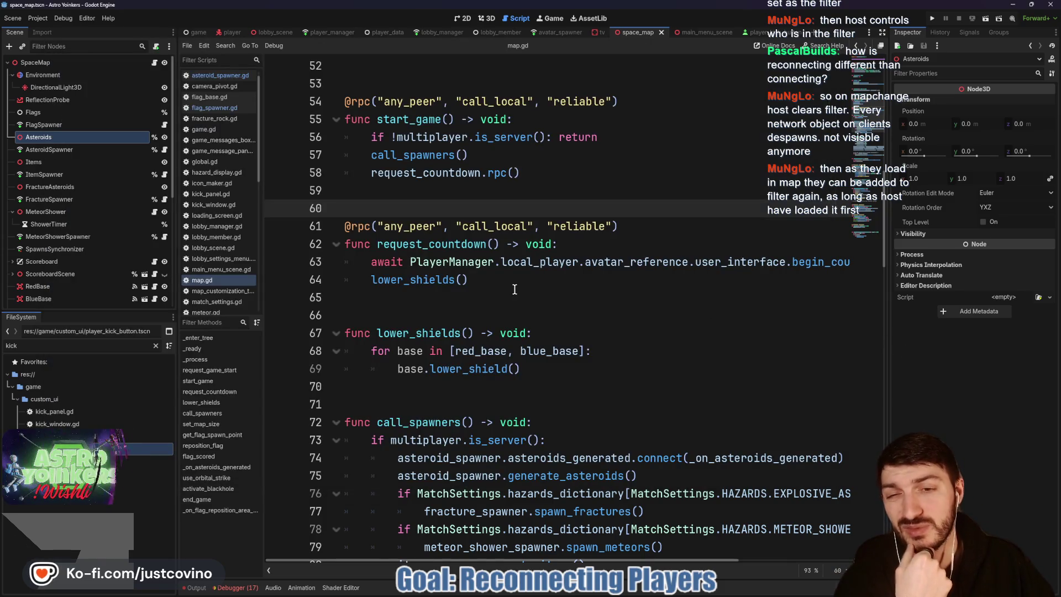
pyautogui.click(515, 289)
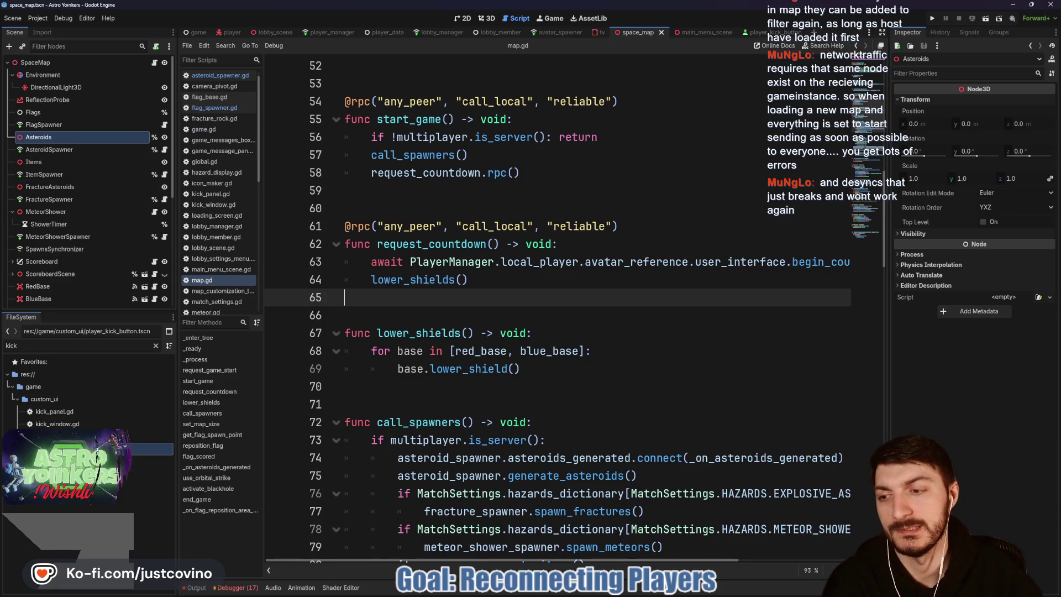
pyautogui.click(426, 308)
pyautogui.hotkey('ctrl', 's')
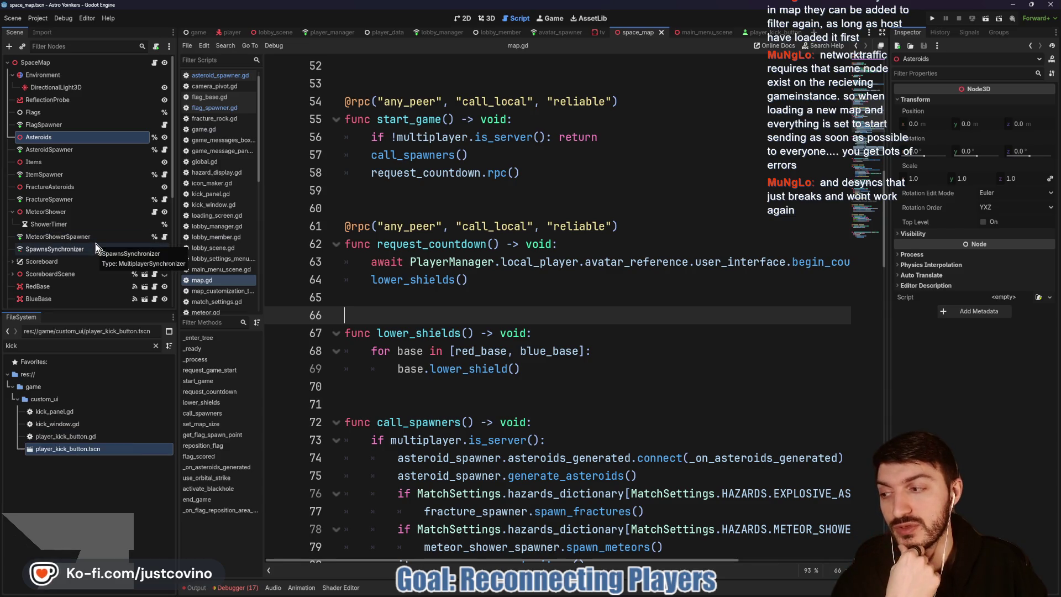
pyautogui.click(155, 345)
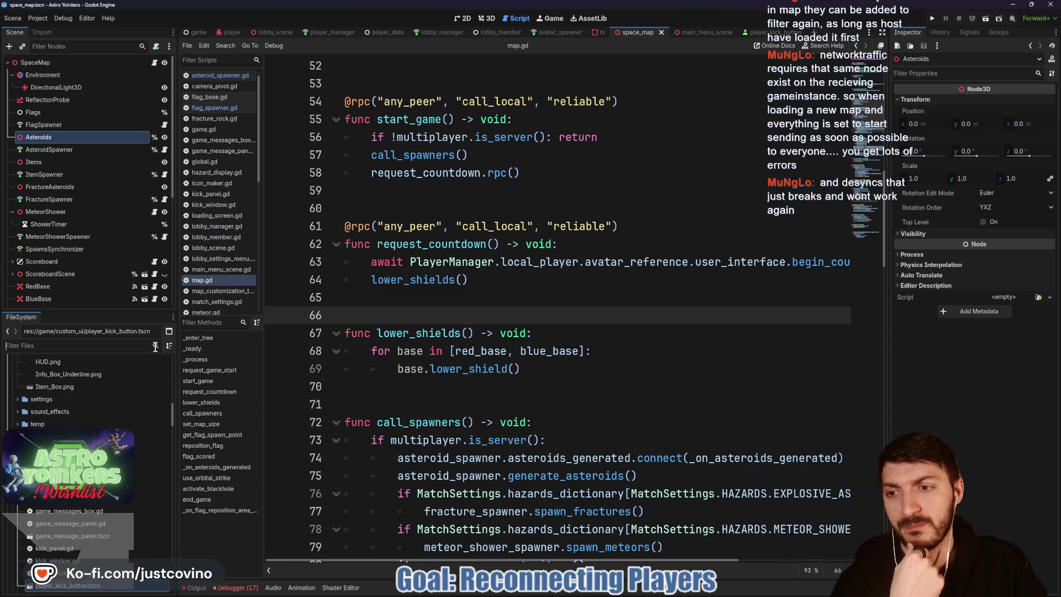
# Step: In lobby_manager's script, select the code from backend through the _ready function
pyautogui.scroll(3, 120, 405)
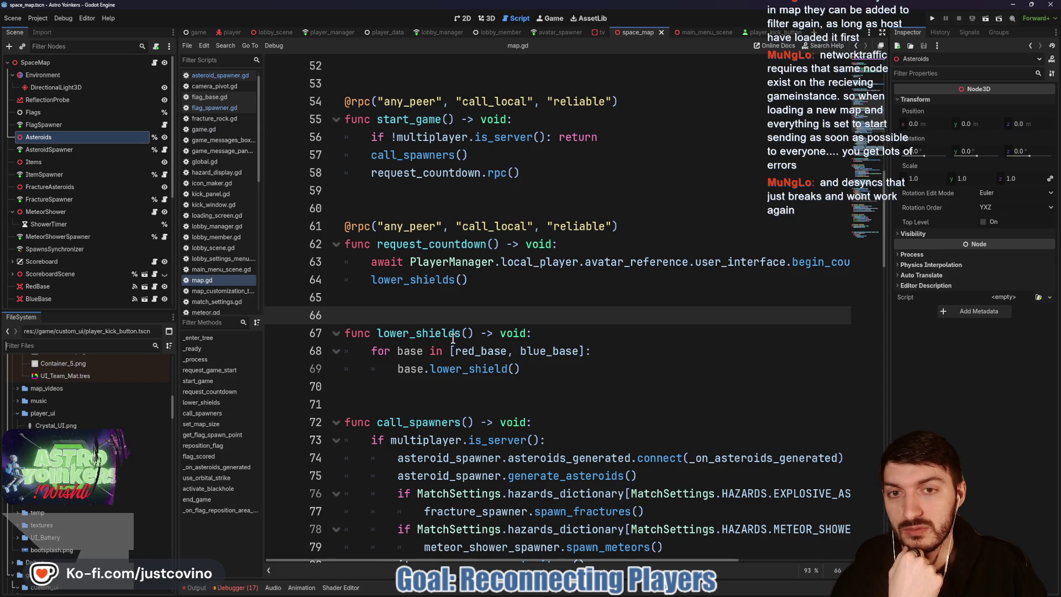
pyautogui.scroll(3, 457, 342)
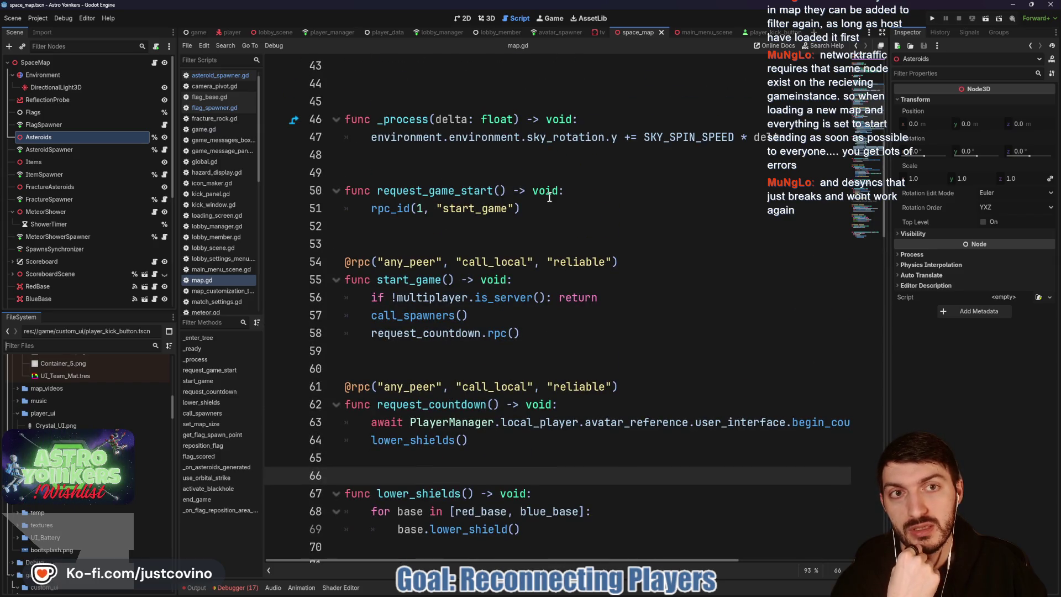
pyautogui.scroll(6, 509, 227)
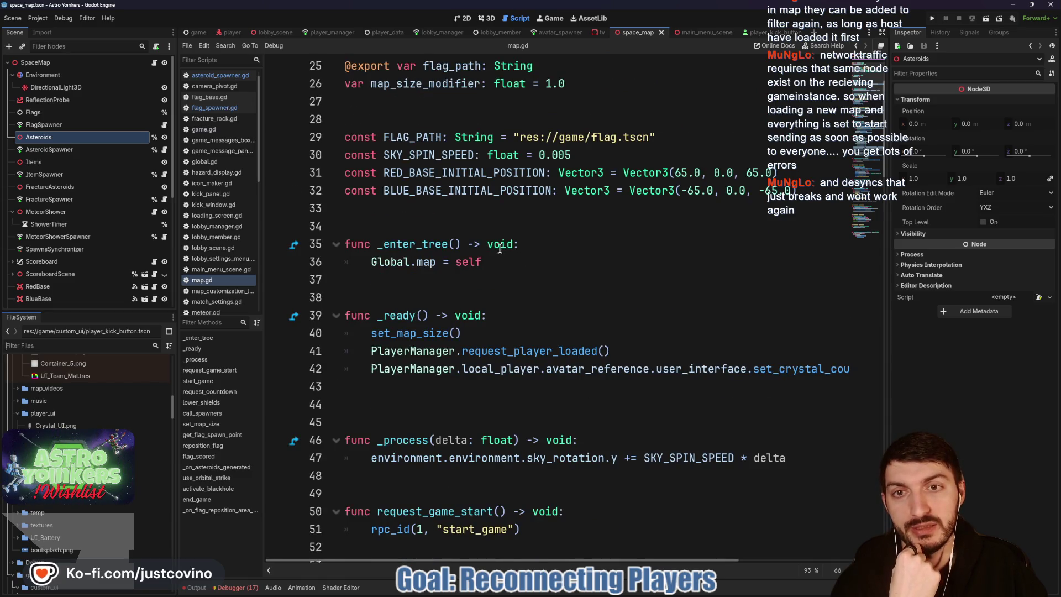
pyautogui.click(442, 31)
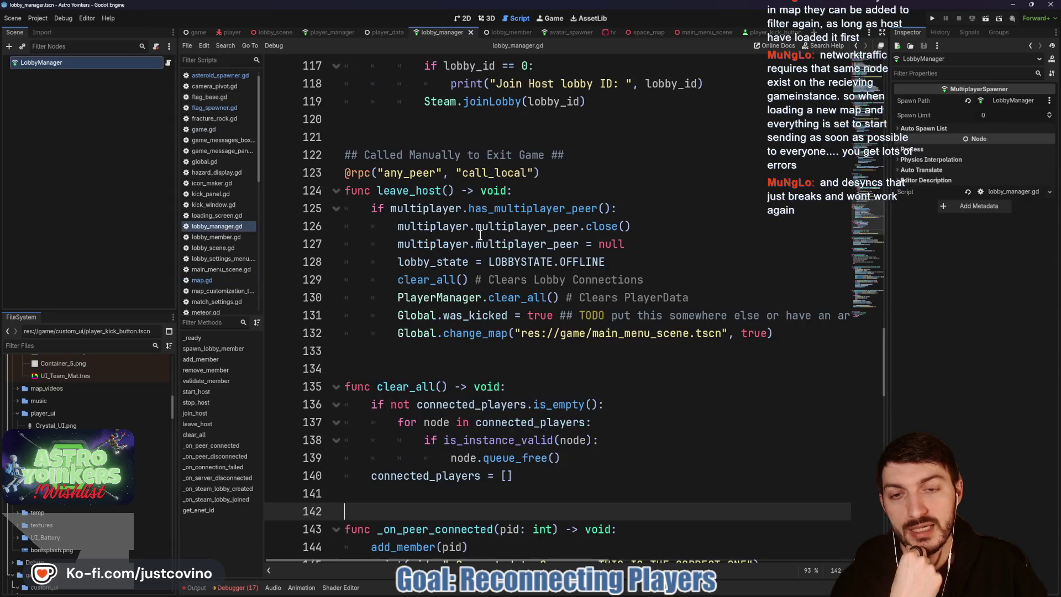
pyautogui.scroll(20, 451, 292)
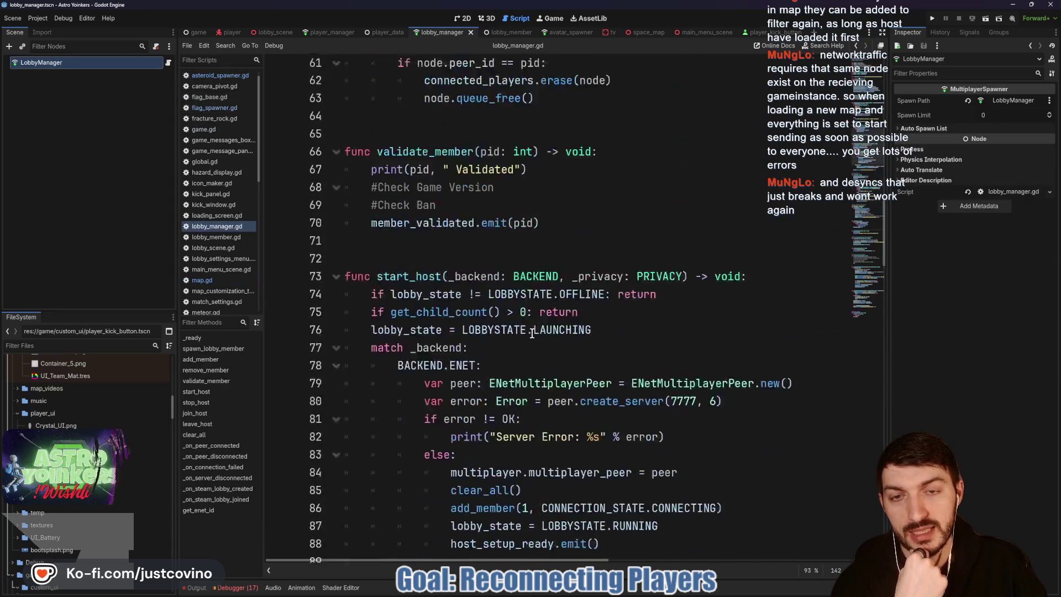
pyautogui.scroll(5, 484, 204)
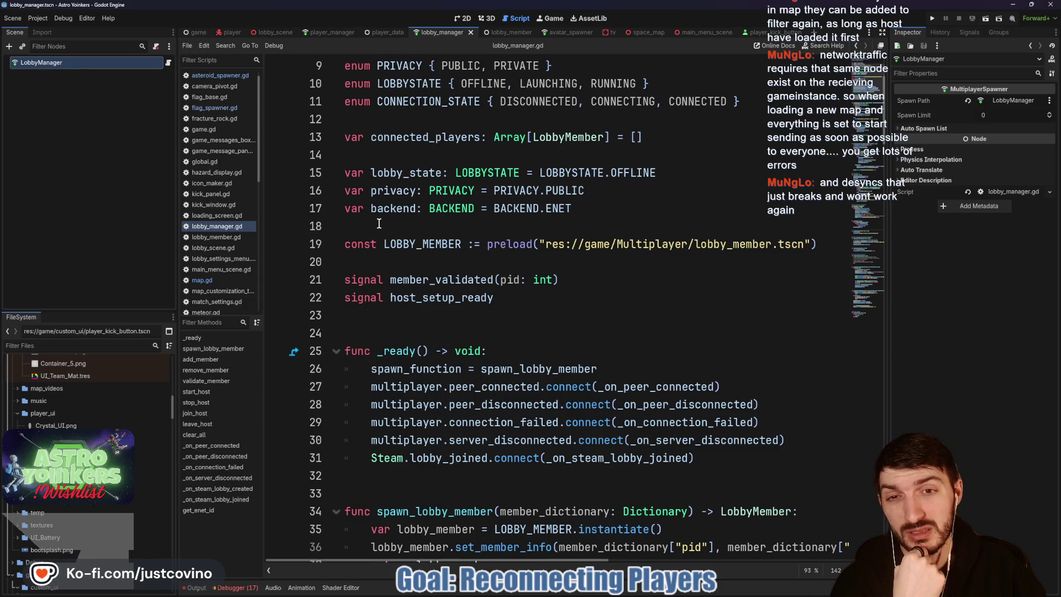
pyautogui.moveTo(377, 210)
pyautogui.mouseDown()
pyautogui.moveTo(604, 337)
pyautogui.moveTo(346, 477)
pyautogui.mouseUp()
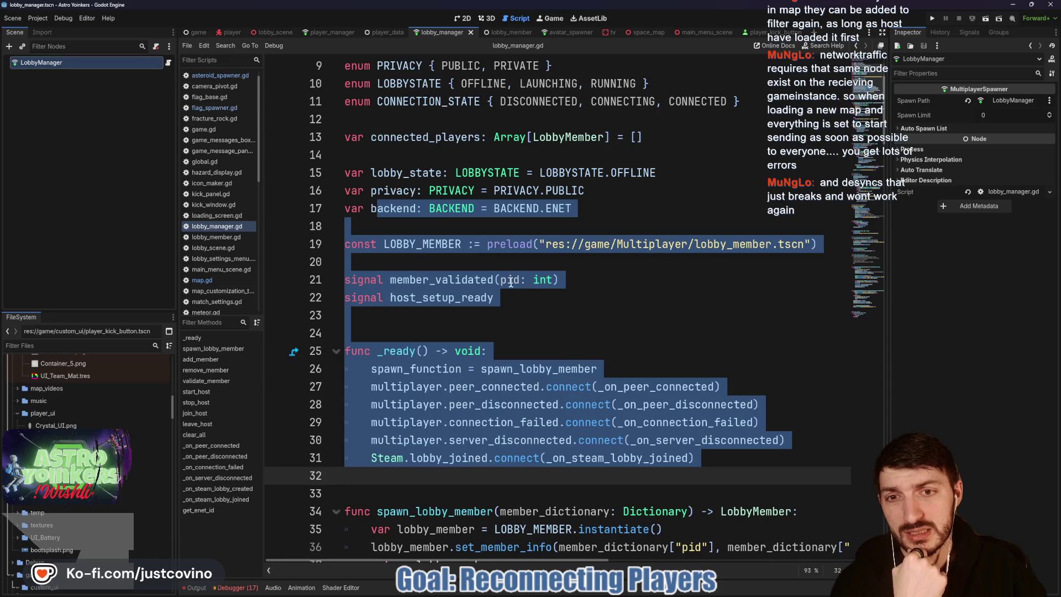
# Step: Review player_data's setter functions from set_item to set_pid, then switch to the game scene's game.gd
pyautogui.click(390, 31)
pyautogui.moveTo(344, 83); pyautogui.dragTo(511, 423)
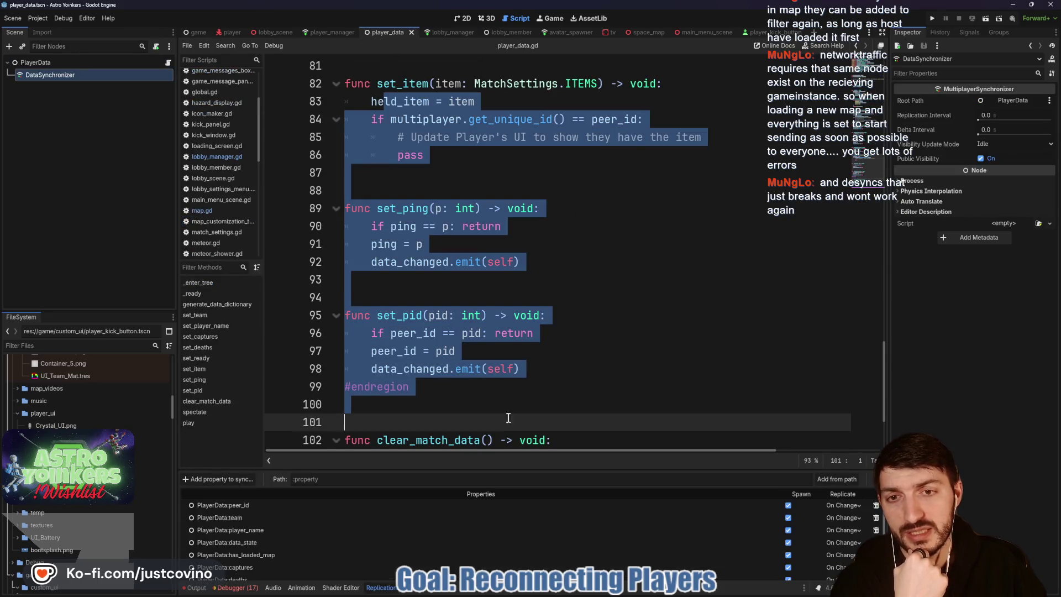
pyautogui.click(440, 282)
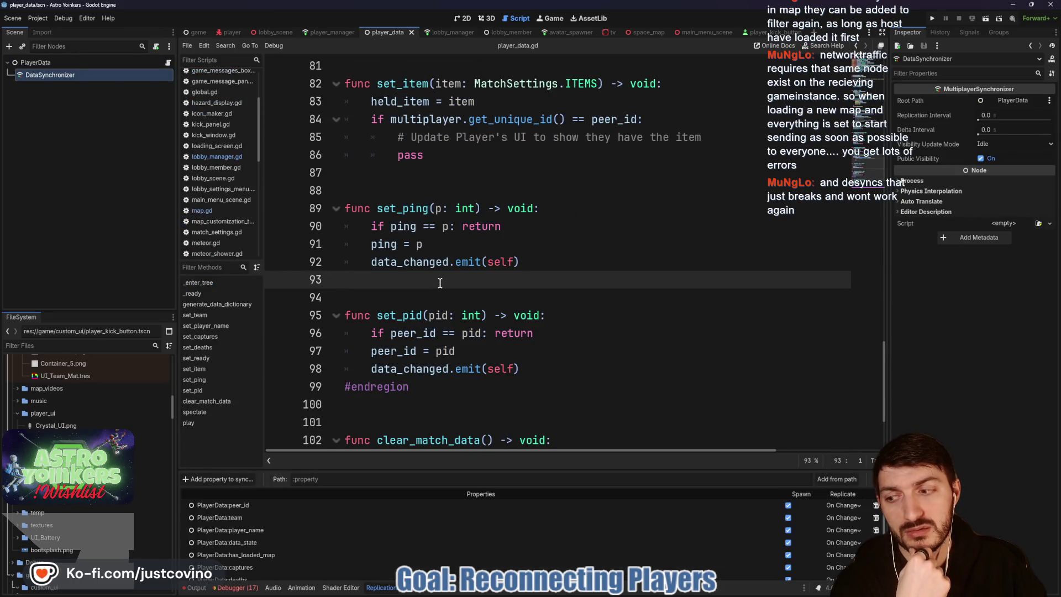
pyautogui.click(195, 33)
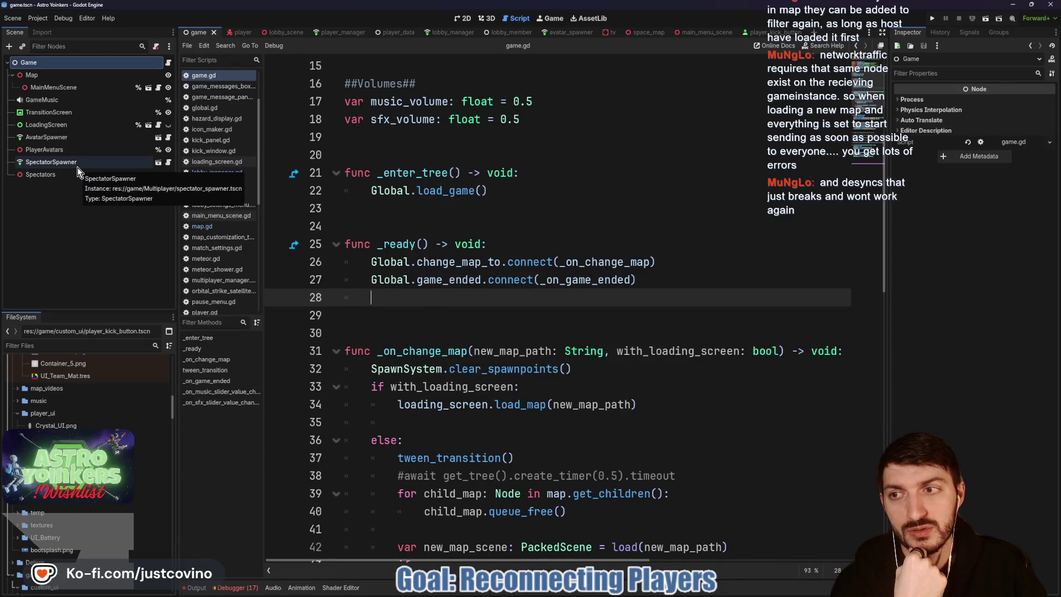
# Step: Open AvatarSpawner's player_spawner.gd and review its spawn_player function
pyautogui.click(169, 137)
pyautogui.scroll(-1, 499, 301)
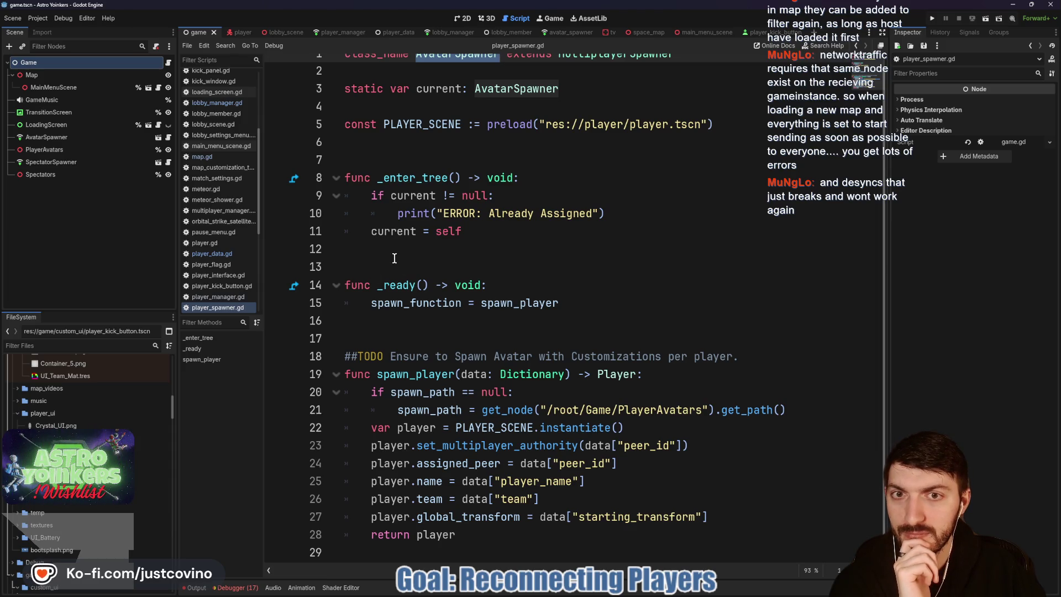
pyautogui.click(406, 160)
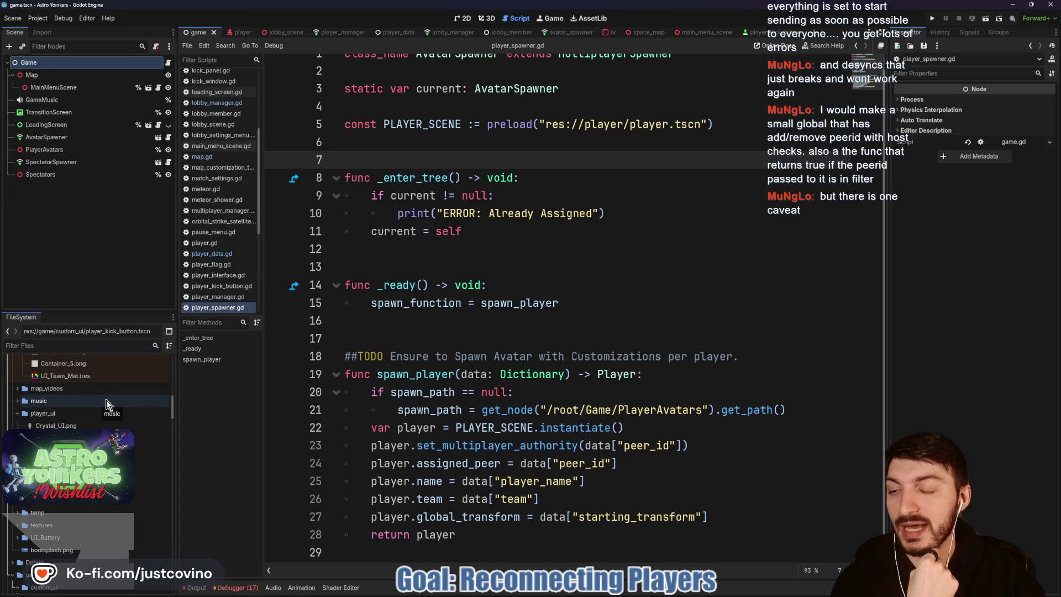
pyautogui.scroll(10, 102, 403)
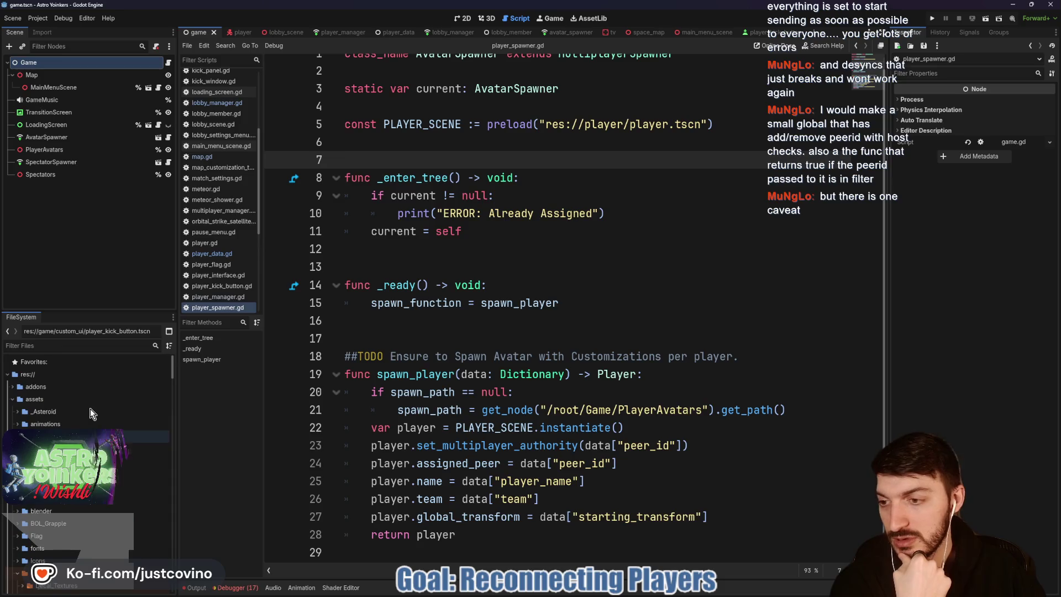
# Step: In the FileSystem dock, collapse assets and expand game > globals to see its files
pyautogui.click(13, 399)
pyautogui.click(13, 424)
pyautogui.click(22, 437)
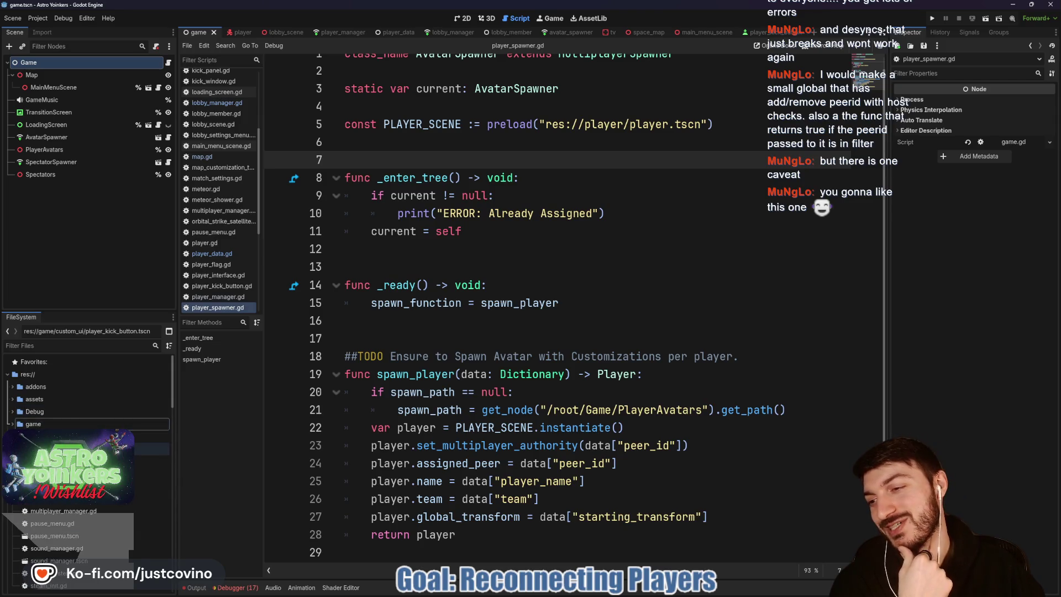
pyautogui.click(18, 437)
pyautogui.click(13, 424)
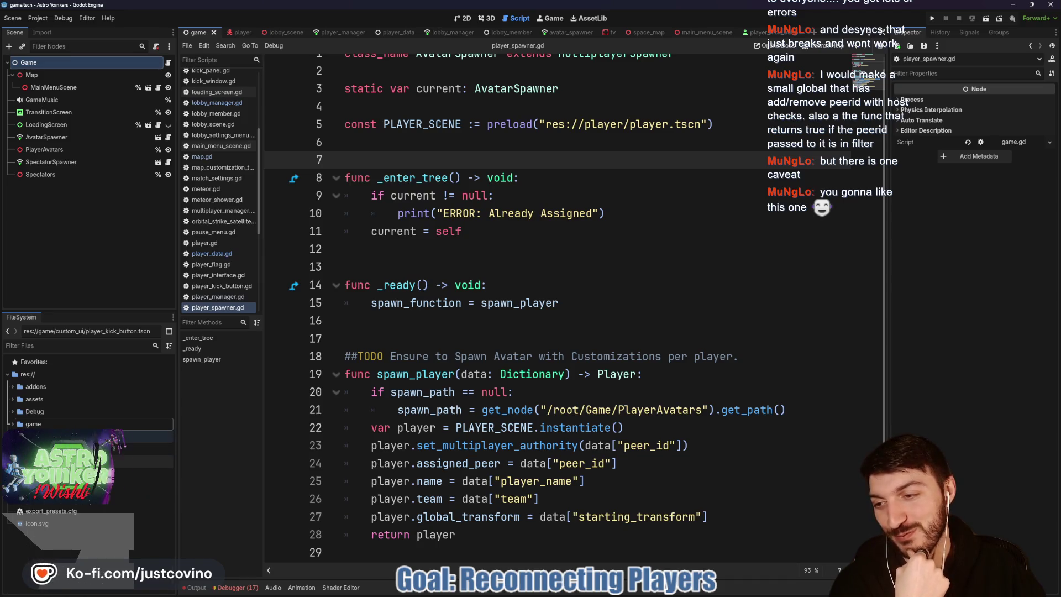
pyautogui.scroll(-2, 88, 453)
pyautogui.scroll(2, 88, 453)
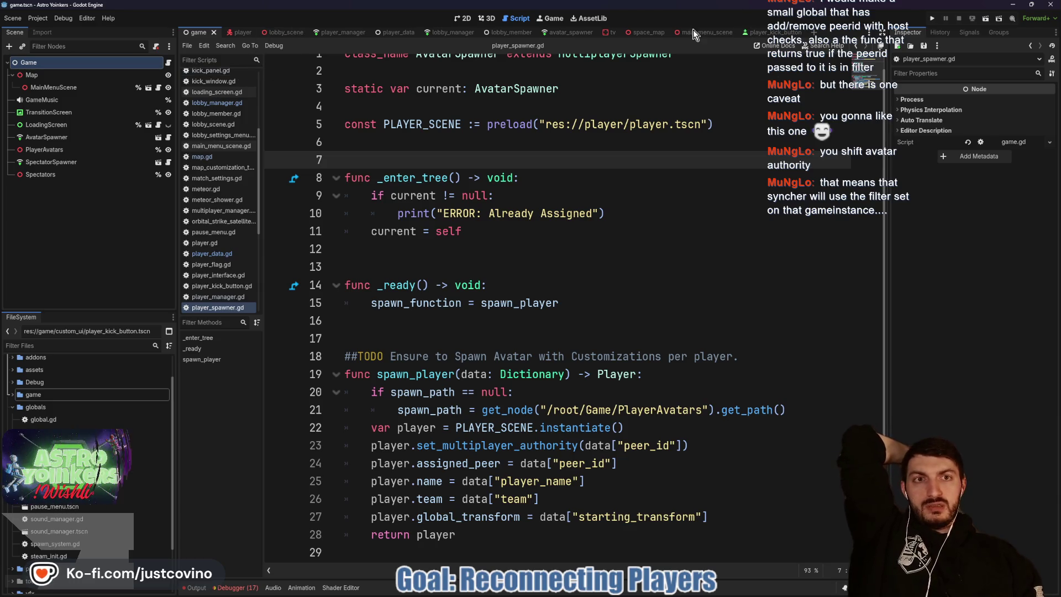
# Step: In space_map's map.gd, highlight request_player_loaded, the start_game function and its call_spawners call
pyautogui.click(643, 32)
pyautogui.doubleClick(580, 243)
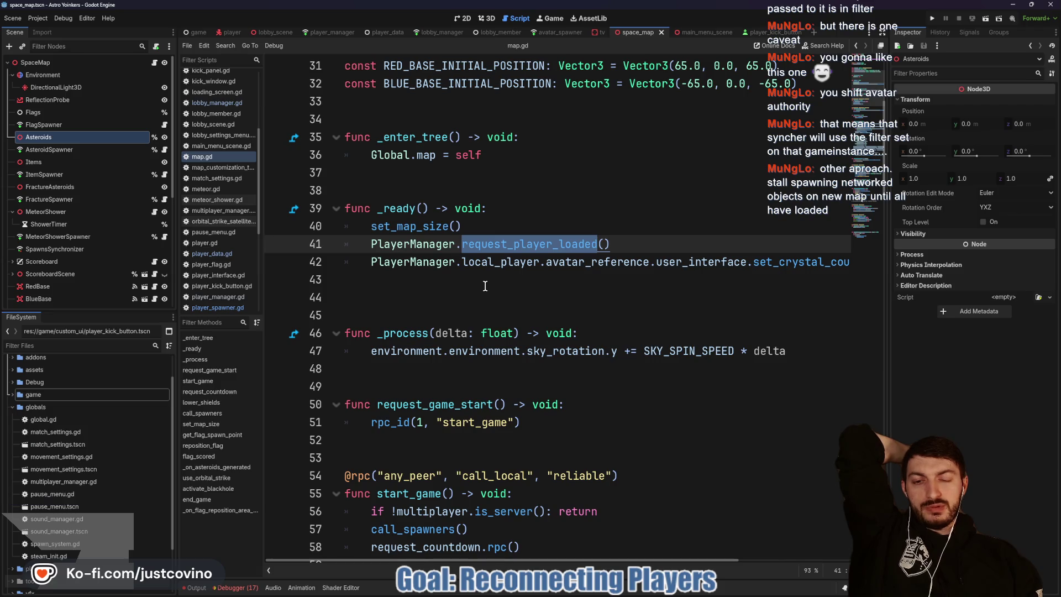
pyautogui.scroll(-2, 485, 286)
pyautogui.click(410, 387)
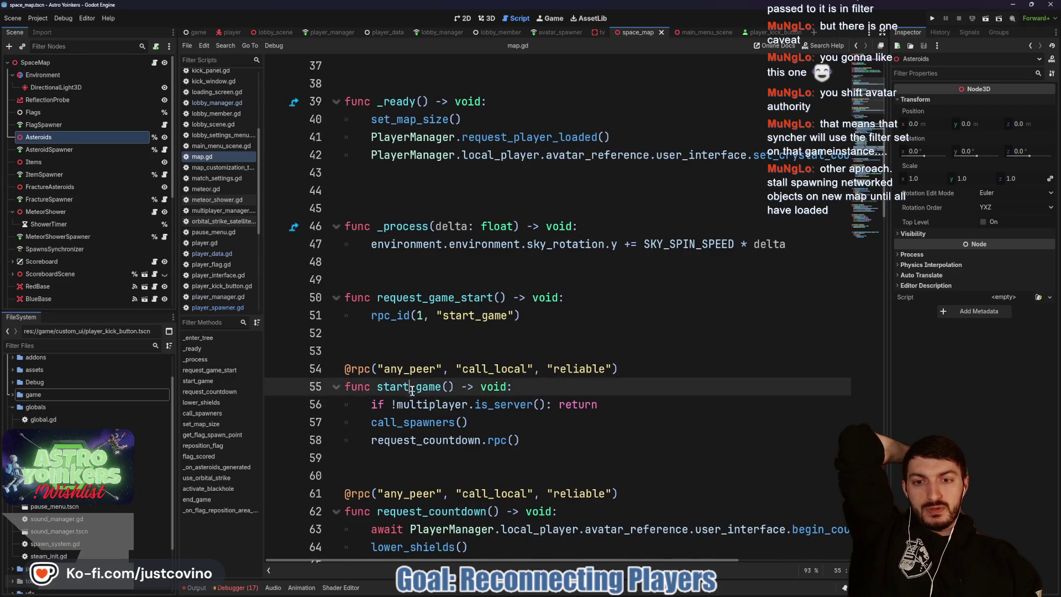
pyautogui.doubleClick(400, 387)
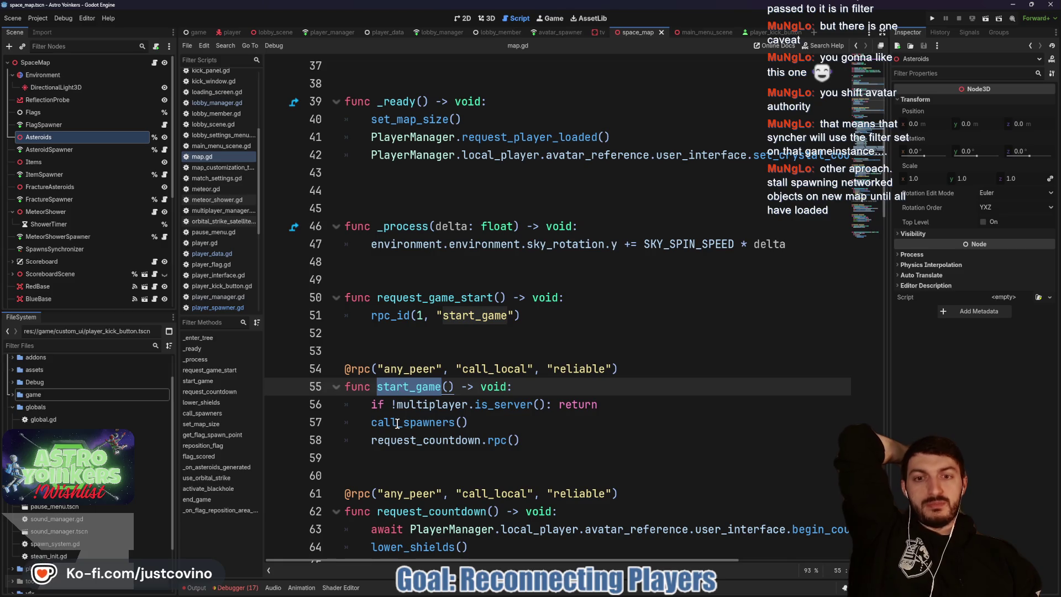
pyautogui.doubleClick(397, 423)
pyautogui.scroll(-8, 396, 423)
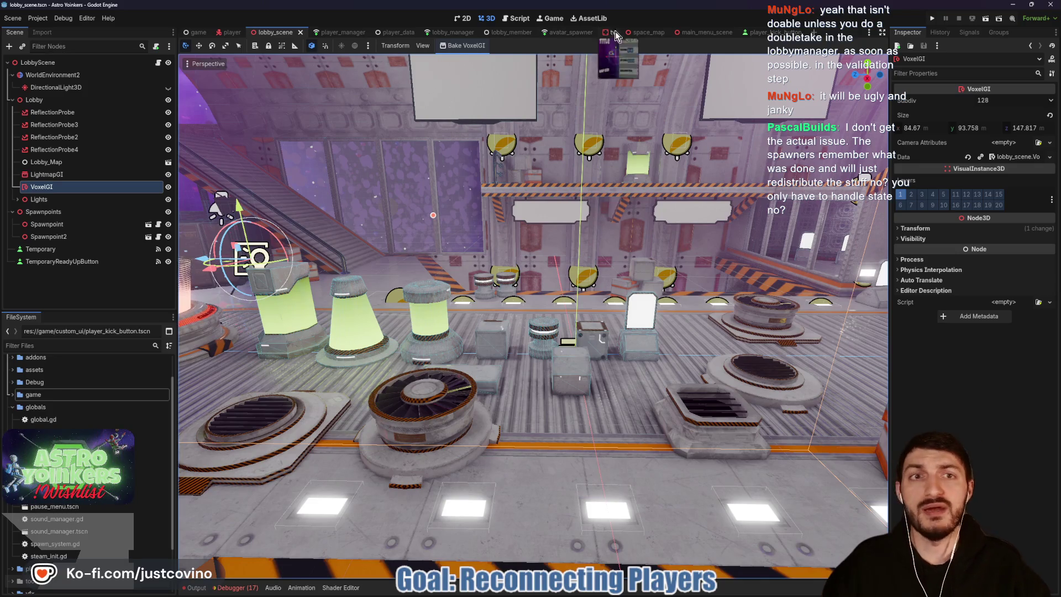
# Step: Show SpaceMap in 3D and circle the asteroid clusters in red
pyautogui.click(651, 34)
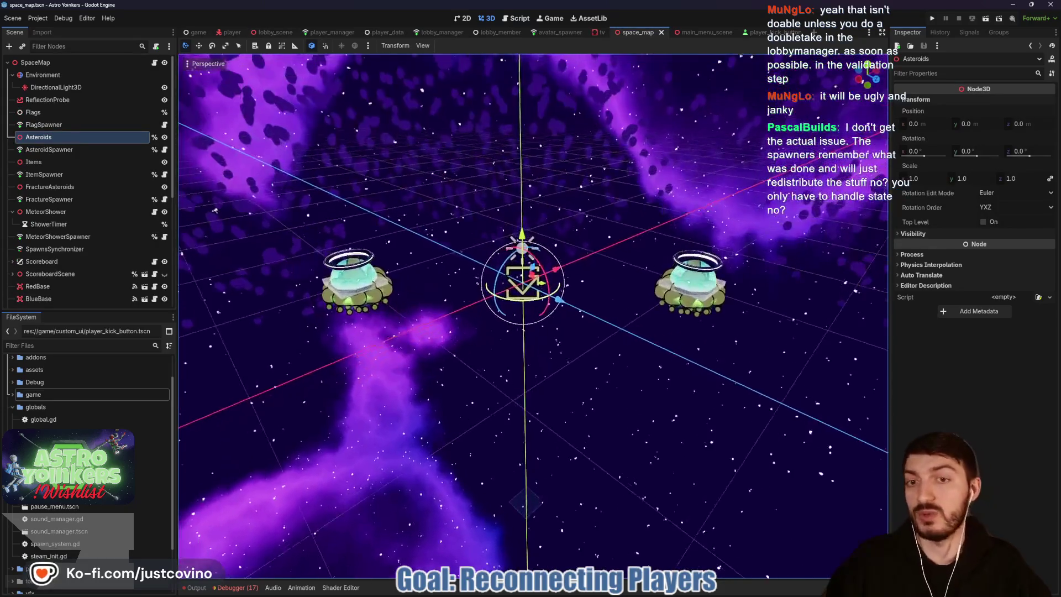
pyautogui.scroll(-2, 533, 315)
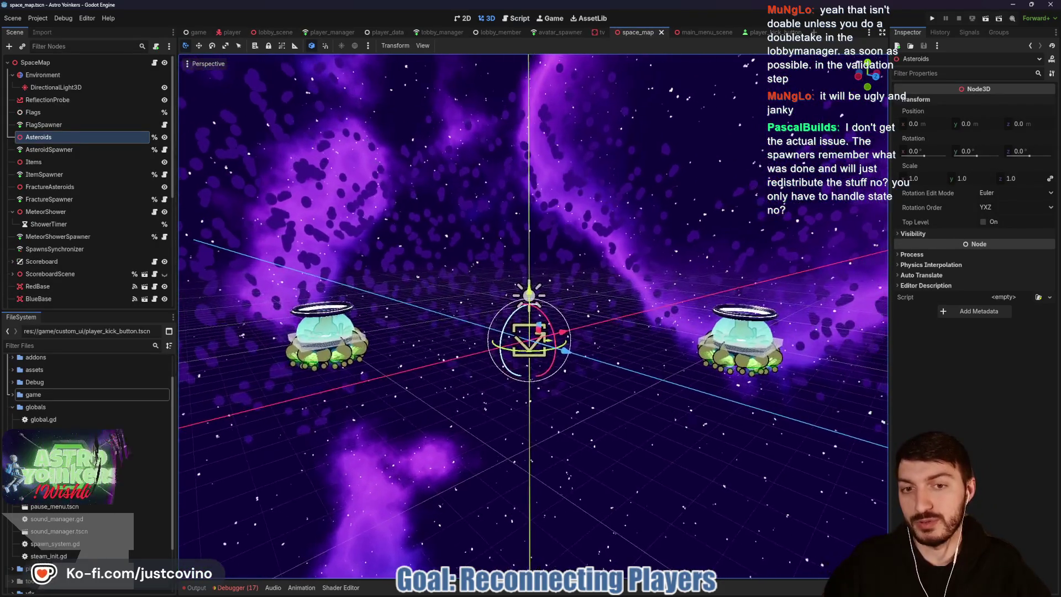
pyautogui.moveTo(439, 237)
pyautogui.mouseDown()
pyautogui.moveTo(381, 288)
pyautogui.moveTo(426, 226)
pyautogui.mouseUp()
pyautogui.moveTo(547, 276)
pyautogui.mouseDown()
pyautogui.moveTo(594, 239)
pyautogui.moveTo(551, 275)
pyautogui.mouseUp()
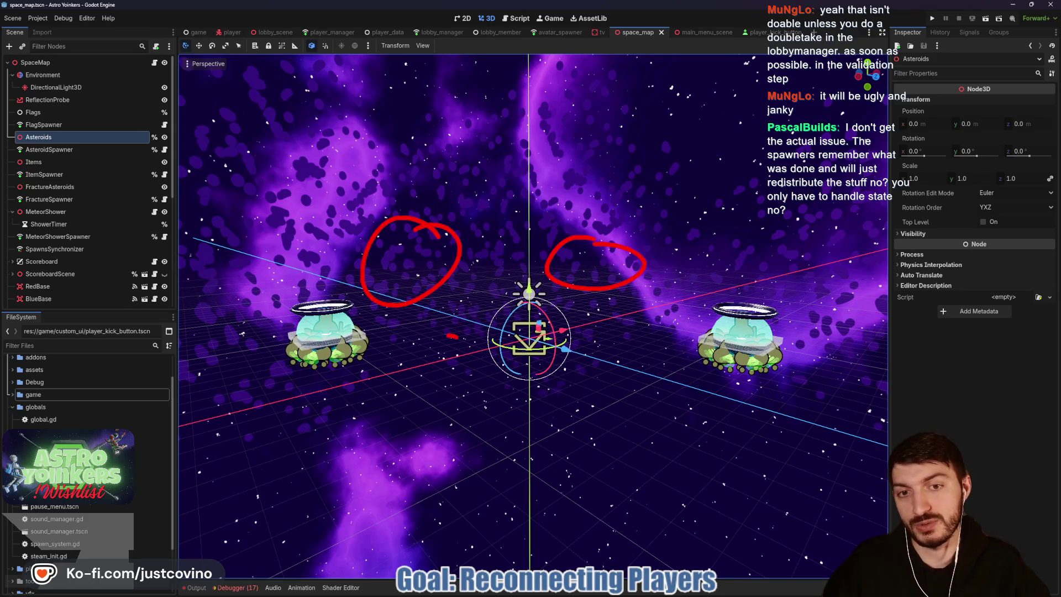
pyautogui.moveTo(453, 336); pyautogui.dragTo(416, 367)
pyautogui.moveTo(561, 386); pyautogui.dragTo(575, 377)
pyautogui.moveTo(500, 299); pyautogui.dragTo(483, 321)
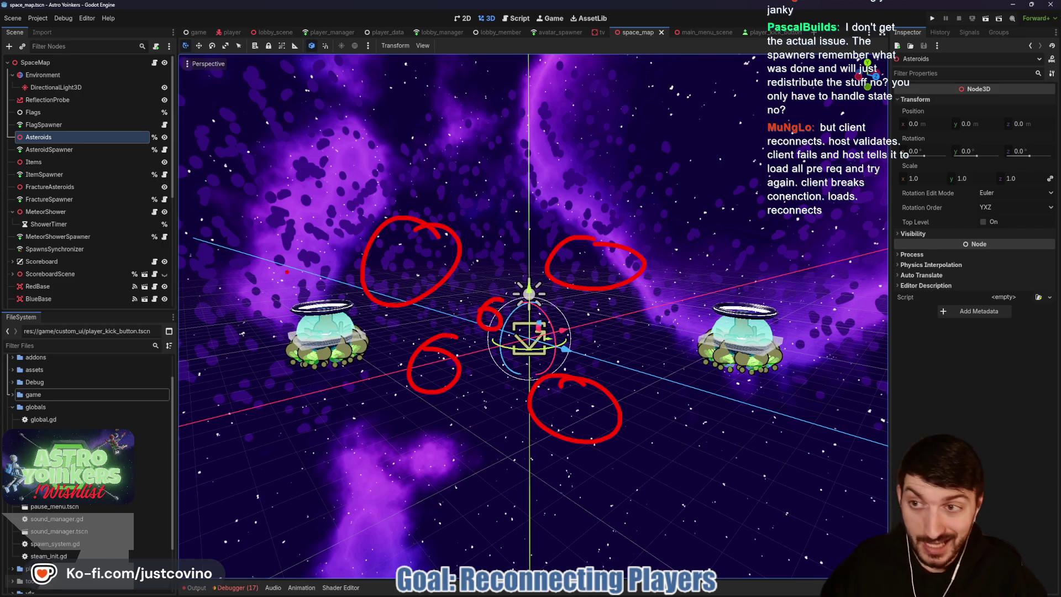
# Step: Draw arrows at the FlagSpawner, AsteroidSpawner, FractureSpawner, MeteorShowerSpawner and SpawnsSynchronizer nodes
pyautogui.moveTo(243, 122); pyautogui.dragTo(78, 122)
pyautogui.moveTo(169, 150); pyautogui.dragTo(89, 150)
pyautogui.moveTo(238, 199); pyautogui.dragTo(77, 199)
pyautogui.moveTo(243, 238); pyautogui.dragTo(96, 238)
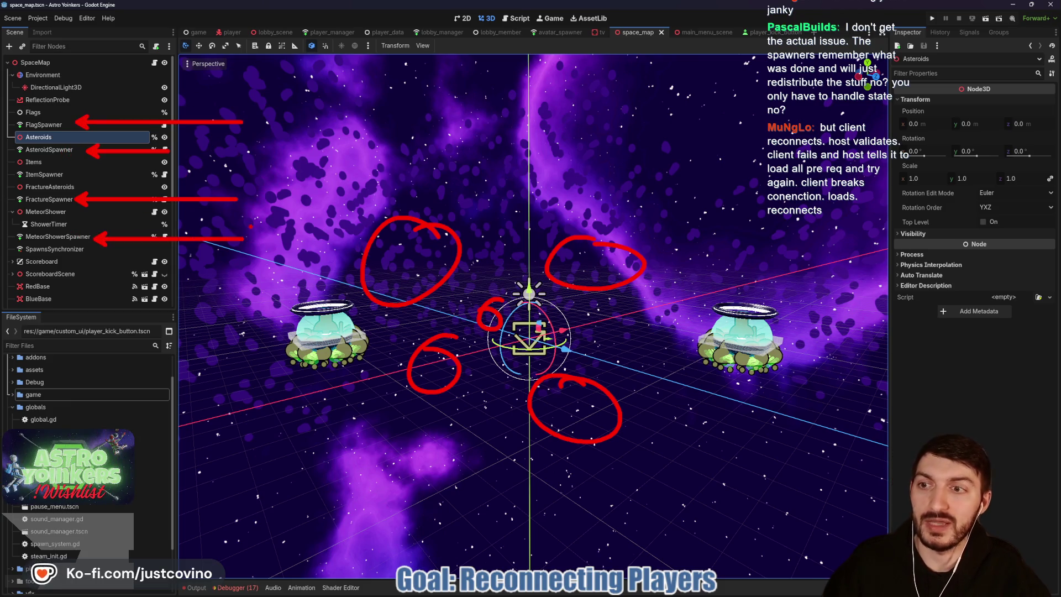
pyautogui.moveTo(274, 252); pyautogui.dragTo(80, 250)
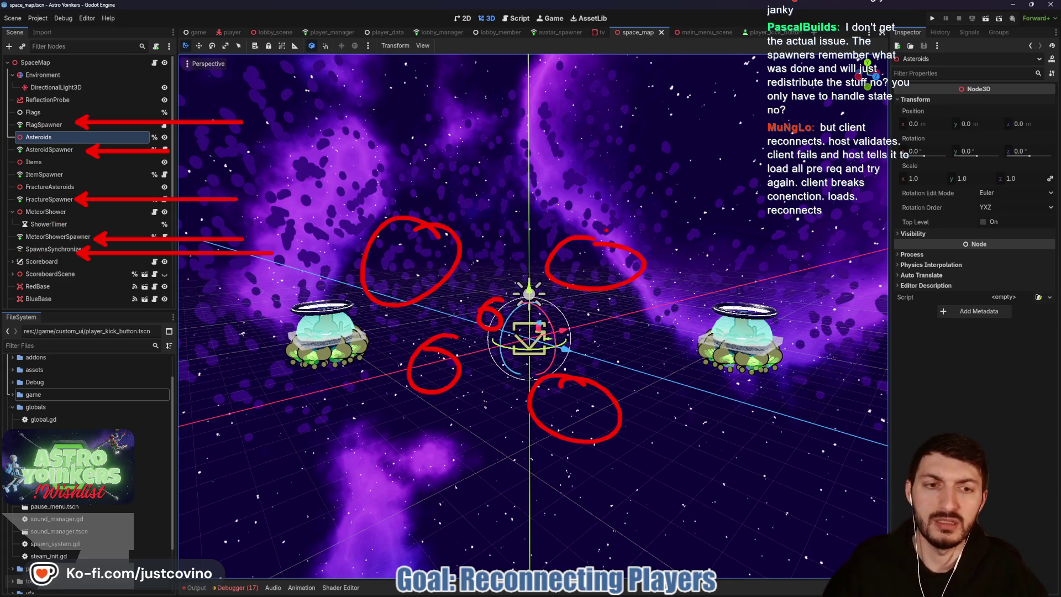
# Step: Sketch a stick-figure player on the right and cross it out
pyautogui.moveTo(718, 165); pyautogui.dragTo(723, 166)
pyautogui.moveTo(712, 223)
pyautogui.mouseDown()
pyautogui.moveTo(741, 279)
pyautogui.moveTo(640, 113)
pyautogui.mouseUp()
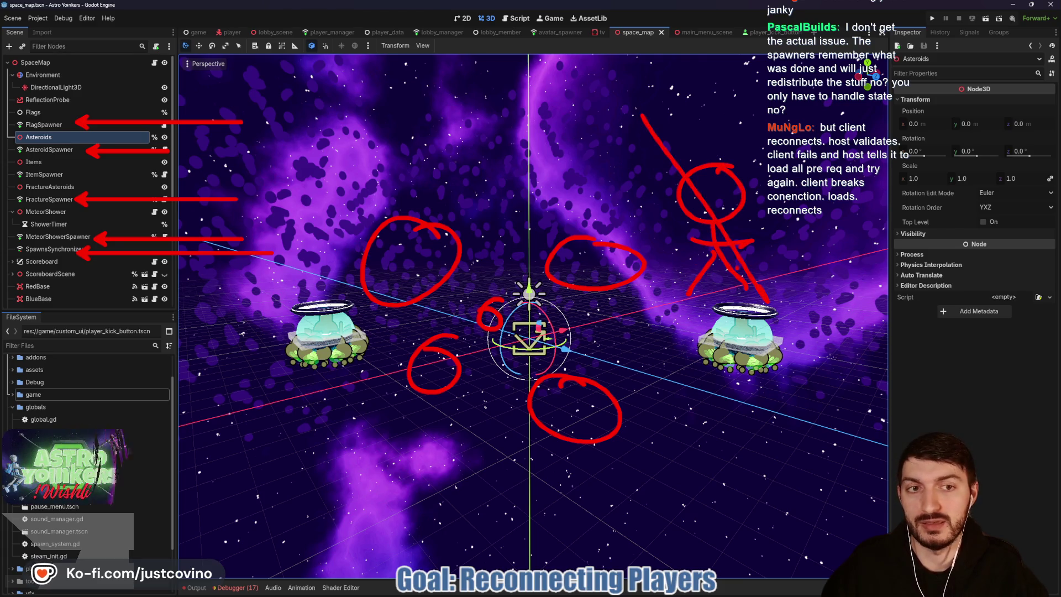
pyautogui.moveTo(674, 309); pyautogui.dragTo(754, 119)
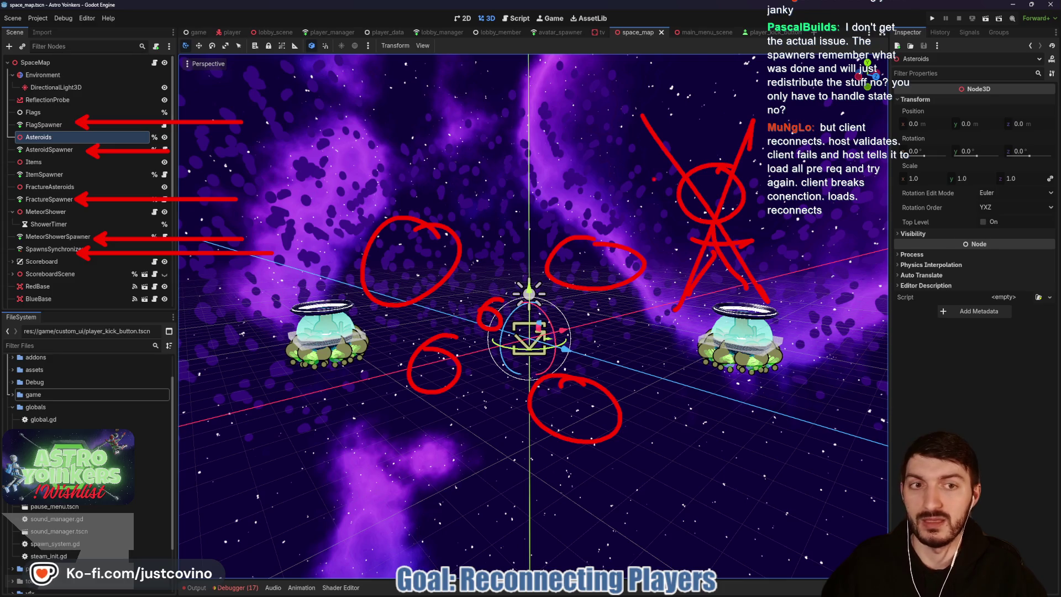
# Step: Bracket the nodes from Flags to SpawnsSynchronizer and link them to a boxed empty area above the asteroids
pyautogui.moveTo(23, 115)
pyautogui.mouseDown()
pyautogui.moveTo(4, 114)
pyautogui.moveTo(11, 249)
pyautogui.moveTo(42, 262)
pyautogui.mouseUp()
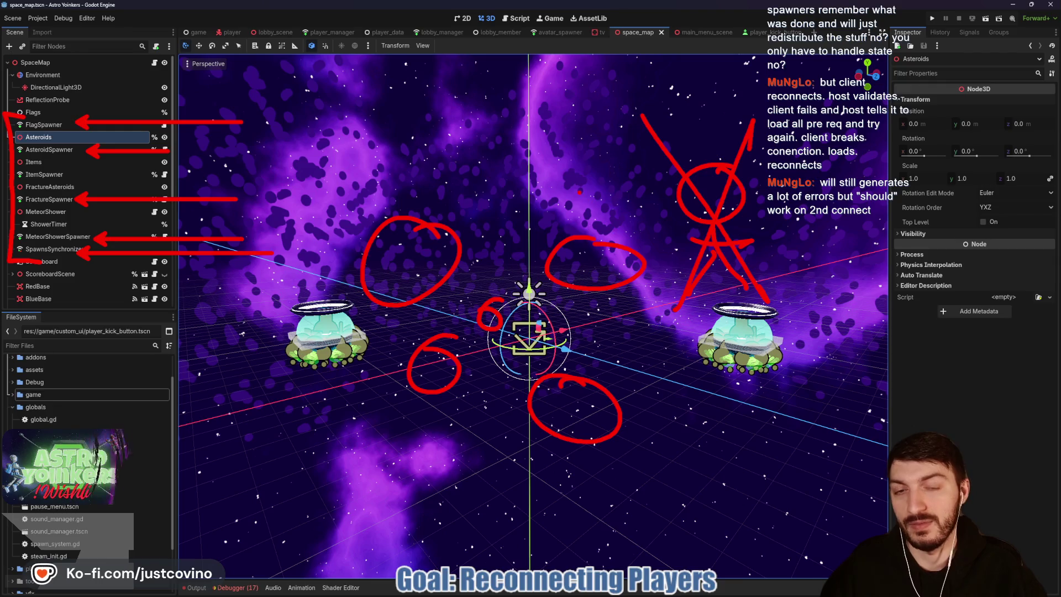
pyautogui.moveTo(388, 64); pyautogui.dragTo(518, 214)
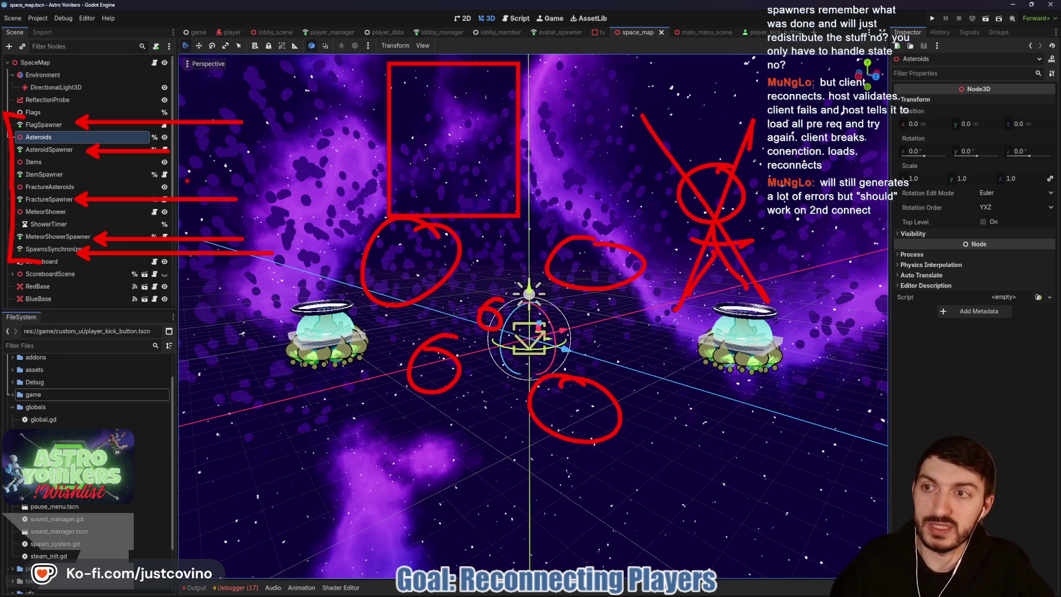
pyautogui.moveTo(166, 111)
pyautogui.mouseDown()
pyautogui.moveTo(283, 187)
pyautogui.moveTo(237, 273)
pyautogui.mouseUp()
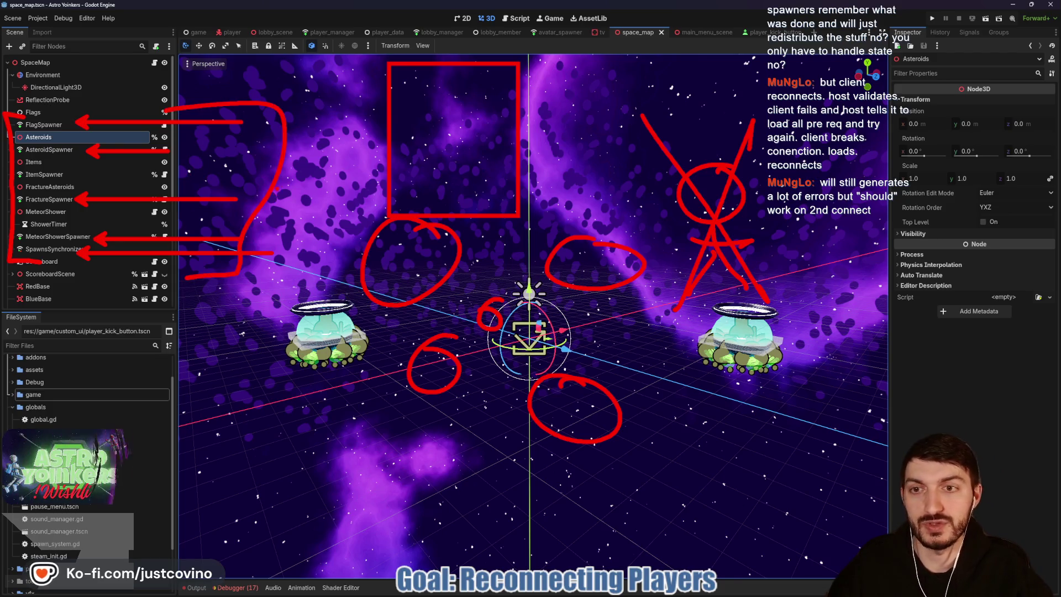
pyautogui.moveTo(287, 187)
pyautogui.mouseDown()
pyautogui.moveTo(371, 129)
pyautogui.moveTo(398, 129)
pyautogui.mouseUp()
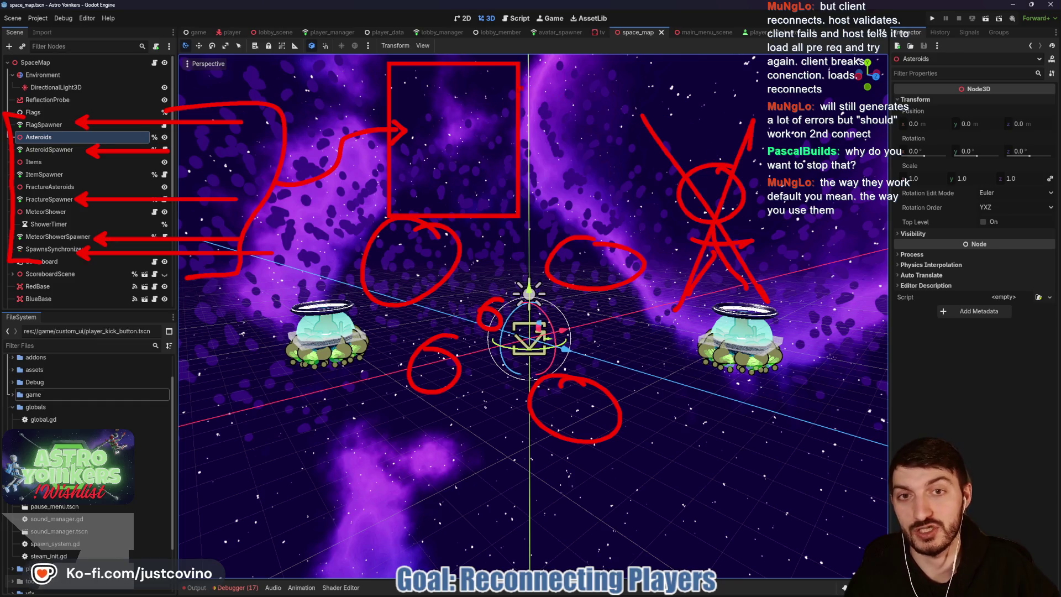
pyautogui.moveTo(486, 123); pyautogui.dragTo(484, 150)
pyautogui.moveTo(476, 133)
pyautogui.mouseDown()
pyautogui.moveTo(496, 133)
pyautogui.moveTo(500, 165)
pyautogui.moveTo(474, 163)
pyautogui.mouseUp()
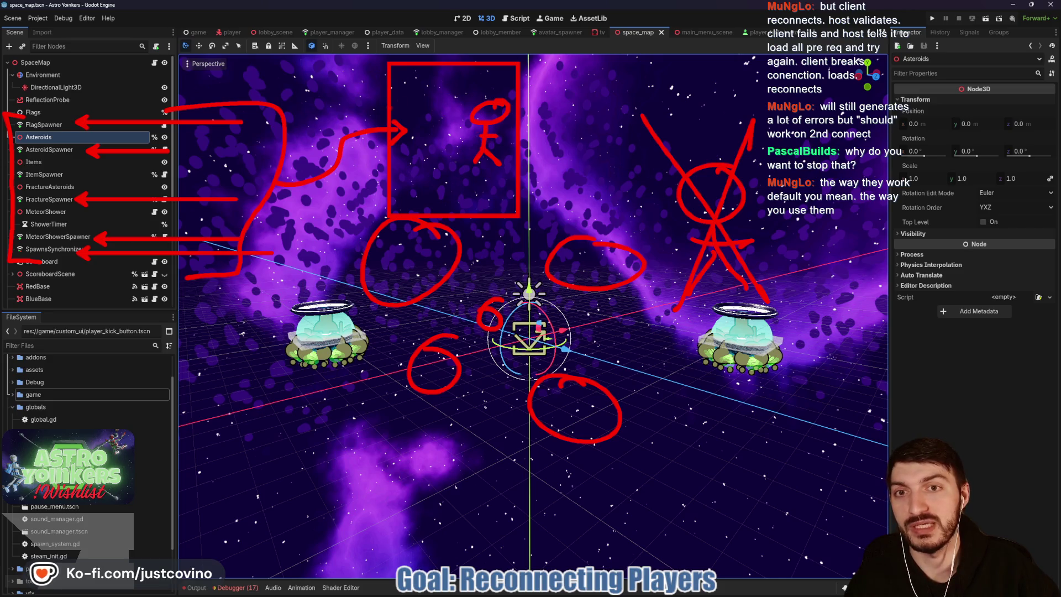
pyautogui.moveTo(363, 113); pyautogui.dragTo(449, 127)
pyautogui.moveTo(450, 127); pyautogui.dragTo(437, 134)
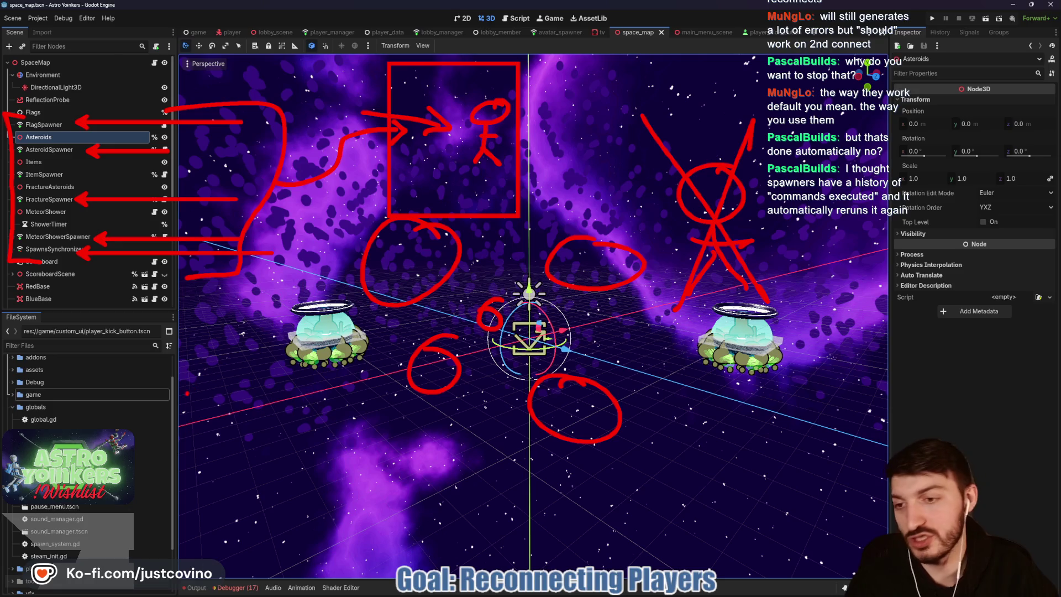
pyautogui.moveTo(266, 401)
pyautogui.mouseDown()
pyautogui.moveTo(251, 429)
pyautogui.moveTo(163, 424)
pyautogui.mouseUp()
pyautogui.click(291, 413)
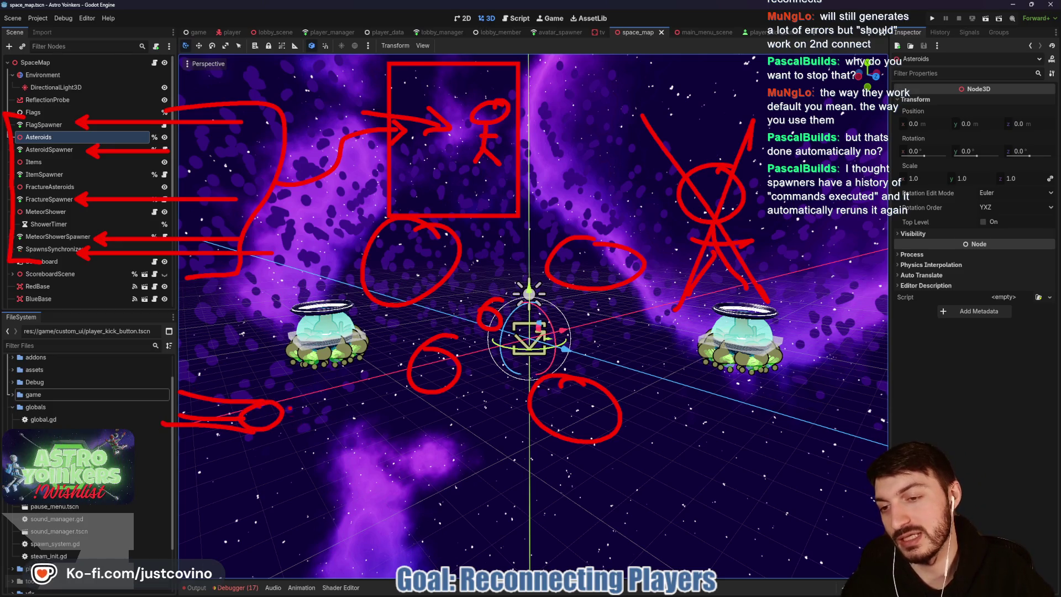
pyautogui.moveTo(293, 427); pyautogui.dragTo(381, 460)
pyautogui.moveTo(257, 465); pyautogui.dragTo(329, 520)
pyautogui.moveTo(271, 461); pyautogui.dragTo(403, 489)
pyautogui.moveTo(293, 410); pyautogui.dragTo(381, 427)
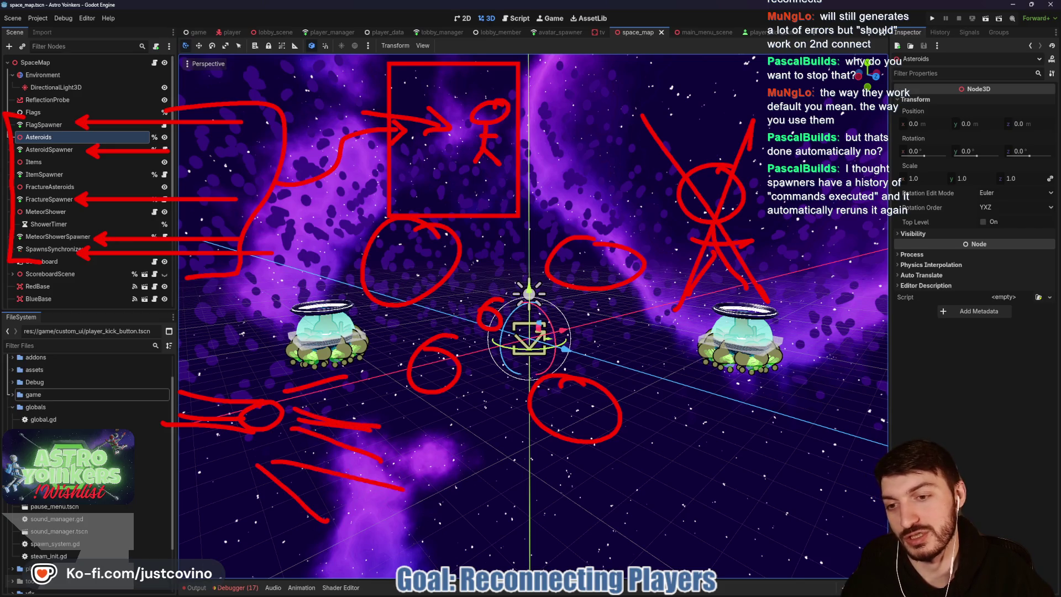
pyautogui.moveTo(265, 462)
pyautogui.mouseDown()
pyautogui.moveTo(362, 519)
pyautogui.moveTo(317, 498)
pyautogui.moveTo(330, 539)
pyautogui.mouseUp()
pyautogui.moveTo(323, 398); pyautogui.dragTo(379, 393)
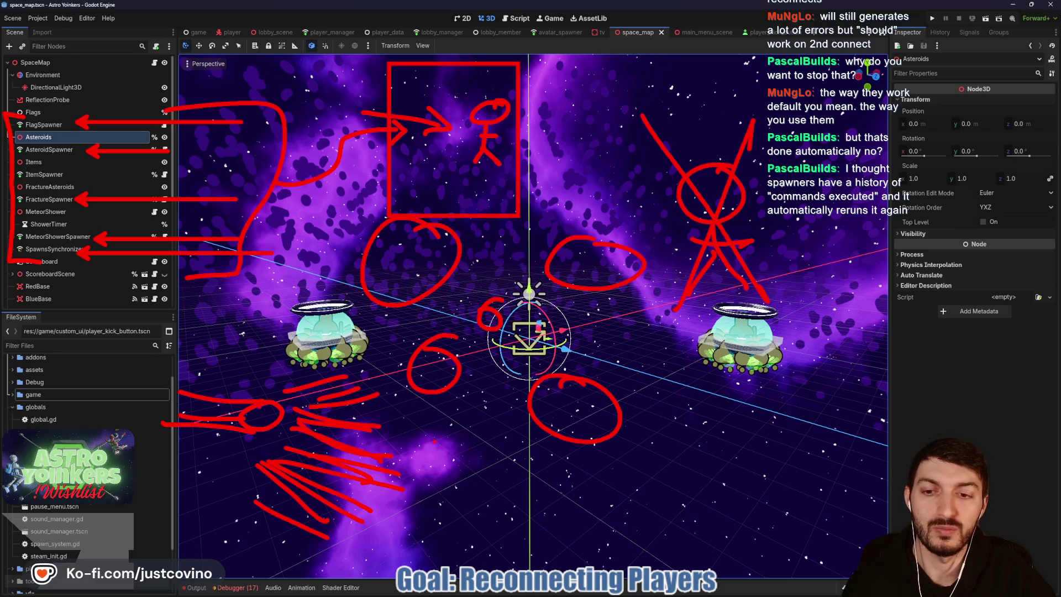
pyautogui.moveTo(306, 356)
pyautogui.mouseDown()
pyautogui.moveTo(238, 386)
pyautogui.moveTo(323, 530)
pyautogui.moveTo(429, 475)
pyautogui.moveTo(401, 431)
pyautogui.mouseUp()
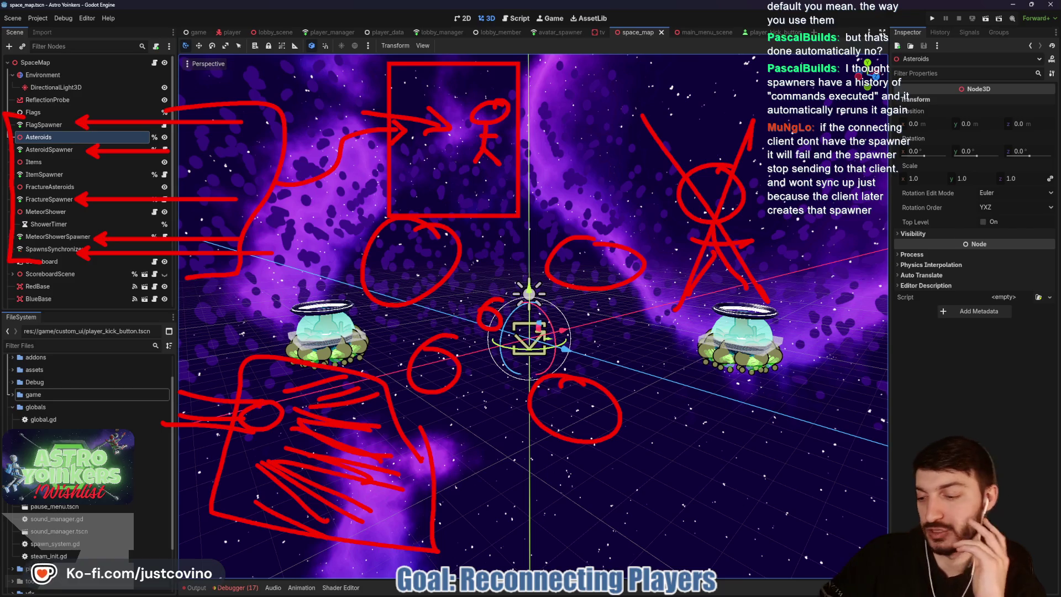
pyautogui.press('Escape')
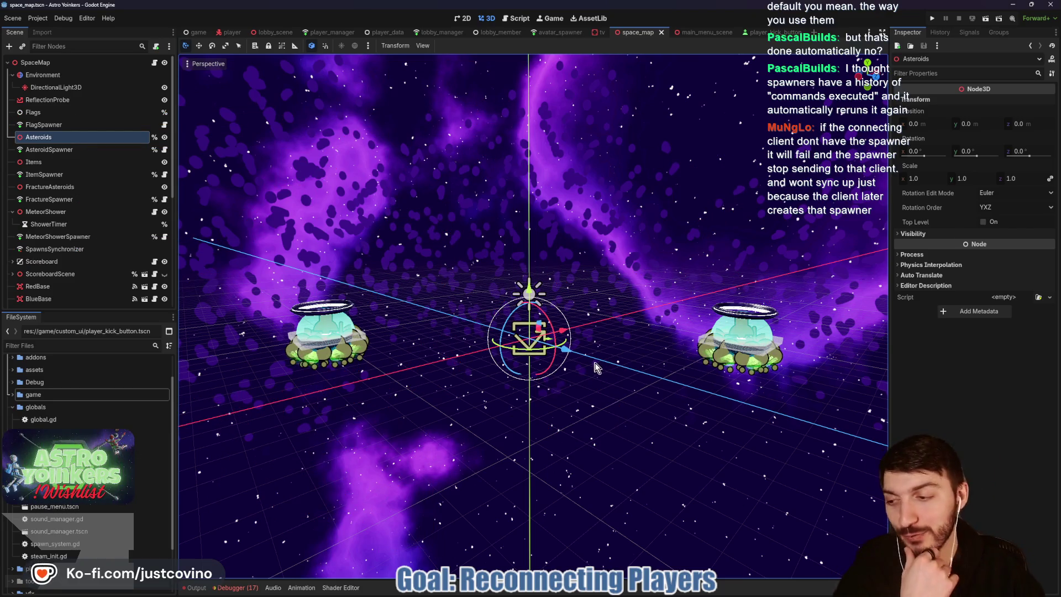
# Step: Open SpaceMap's map.gd, scroll from line 83 up to start_game and call_spawners, then switch to game.gd
pyautogui.moveTo(608, 356)
pyautogui.mouseDown()
pyautogui.moveTo(590, 355)
pyautogui.moveTo(605, 362)
pyautogui.mouseUp()
pyautogui.scroll(-3, 606, 357)
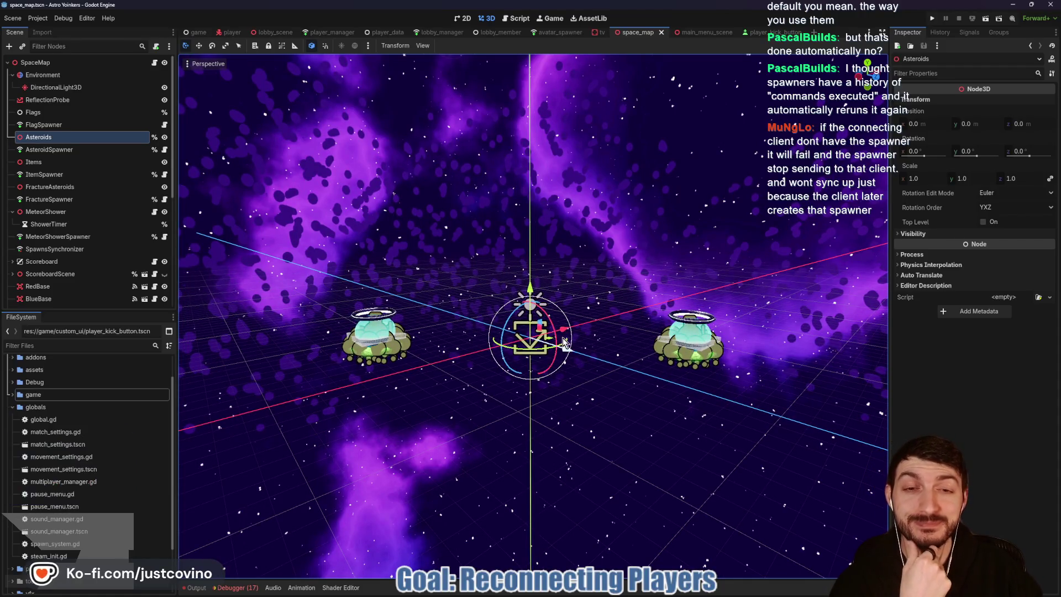
pyautogui.click(154, 62)
pyautogui.scroll(-3, 462, 210)
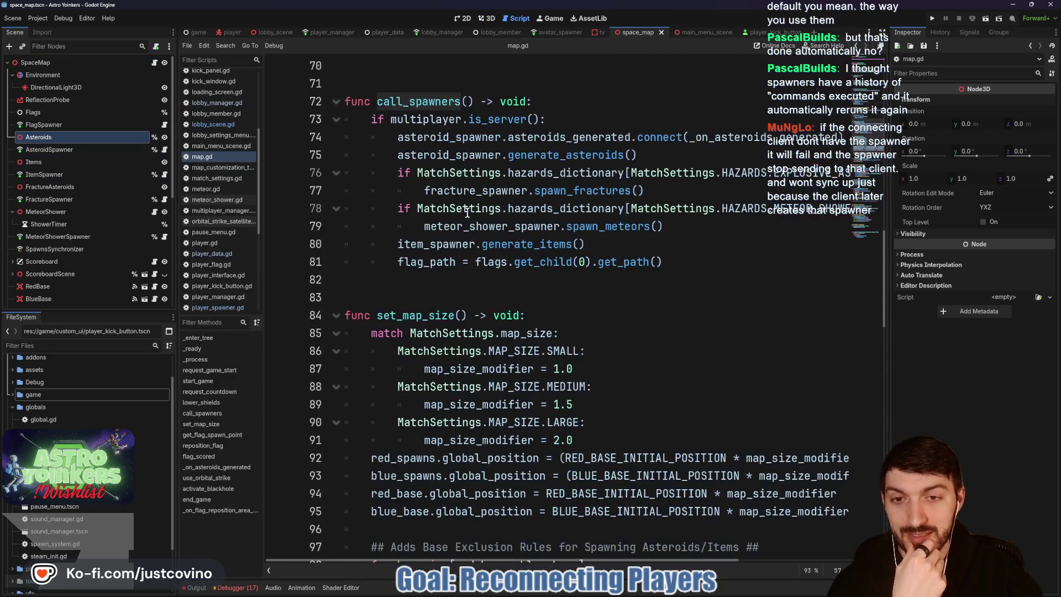
pyautogui.click(466, 292)
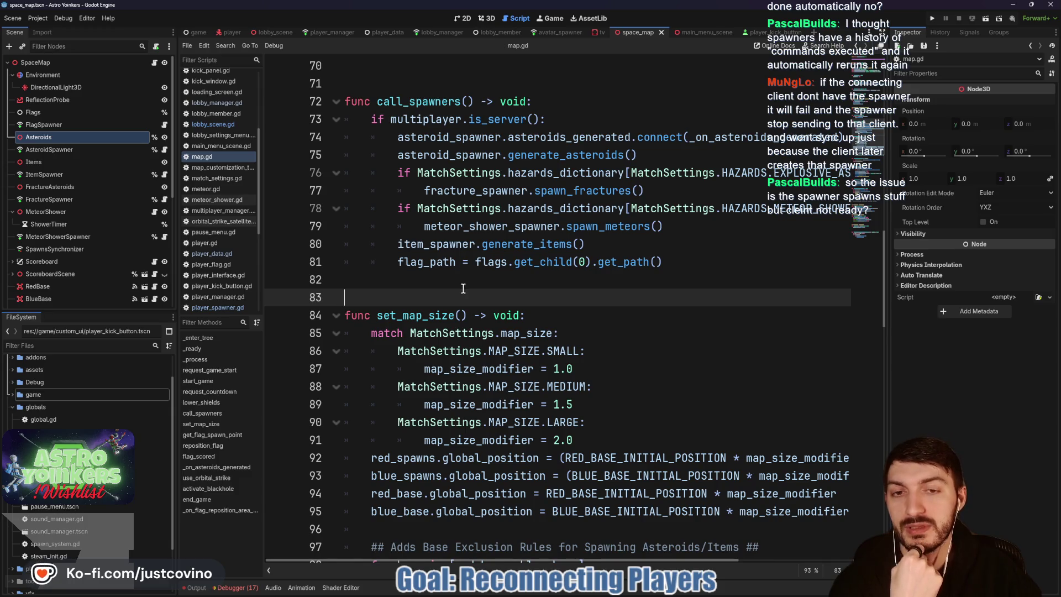
pyautogui.scroll(5, 462, 288)
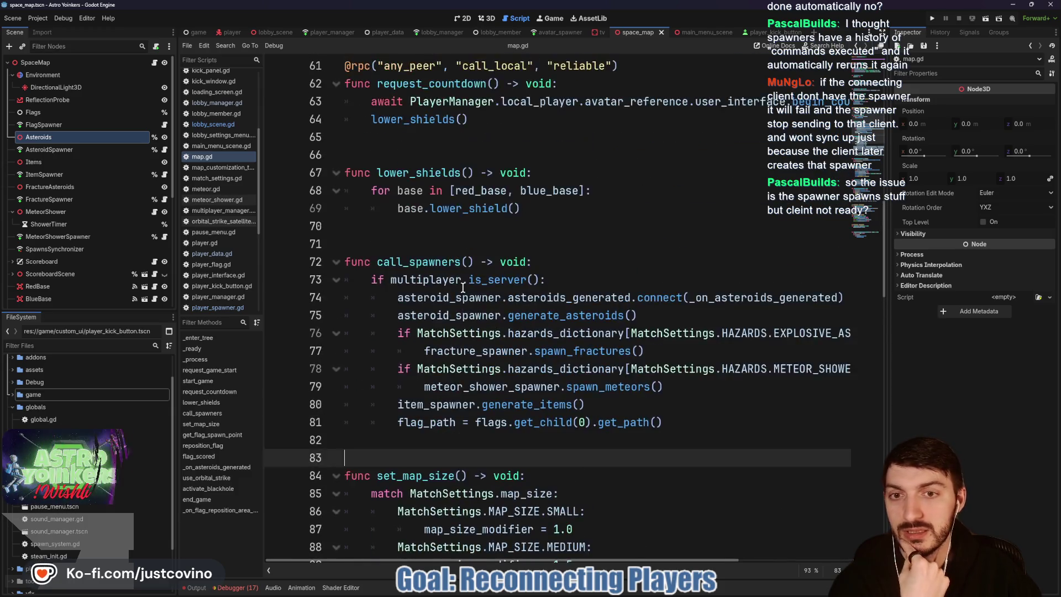
pyautogui.scroll(2, 458, 254)
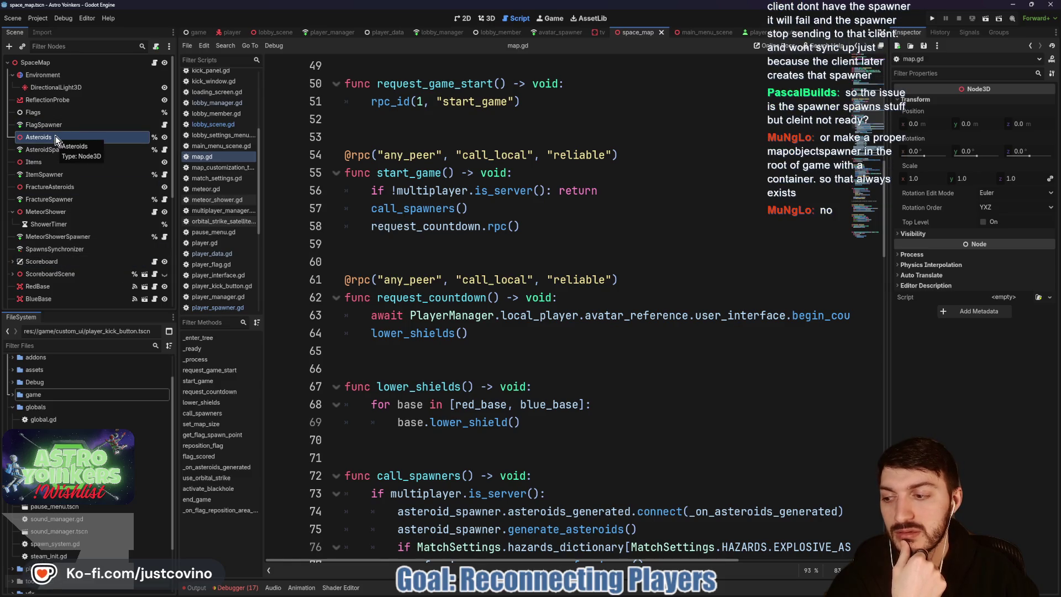
pyautogui.click(197, 33)
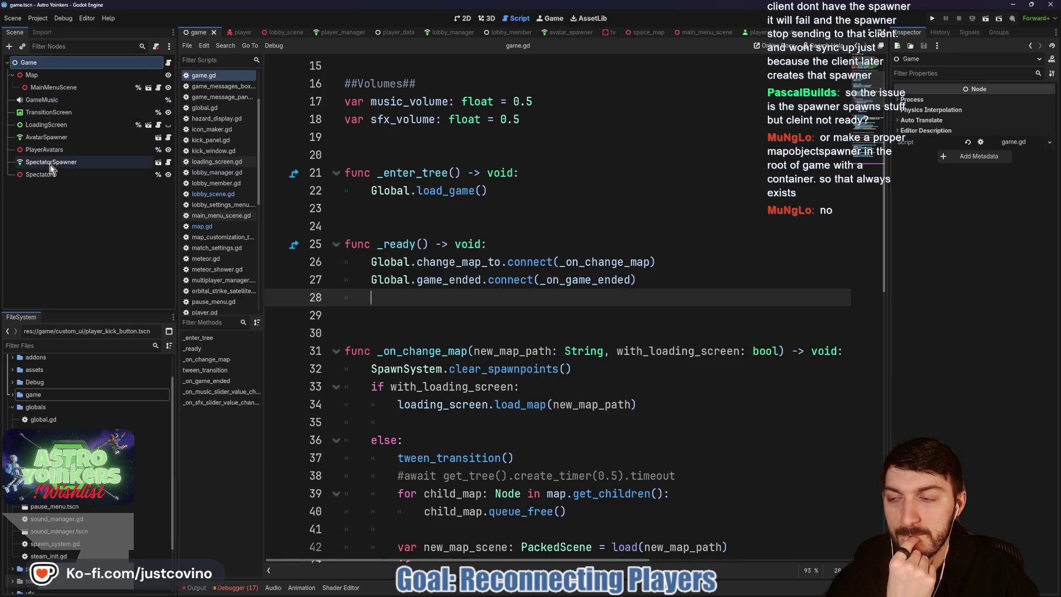
# Step: Select AvatarSpawner, mark SpectatorSpawner, Spectators and the player_data tab in red, then clear the sketches
pyautogui.click(48, 138)
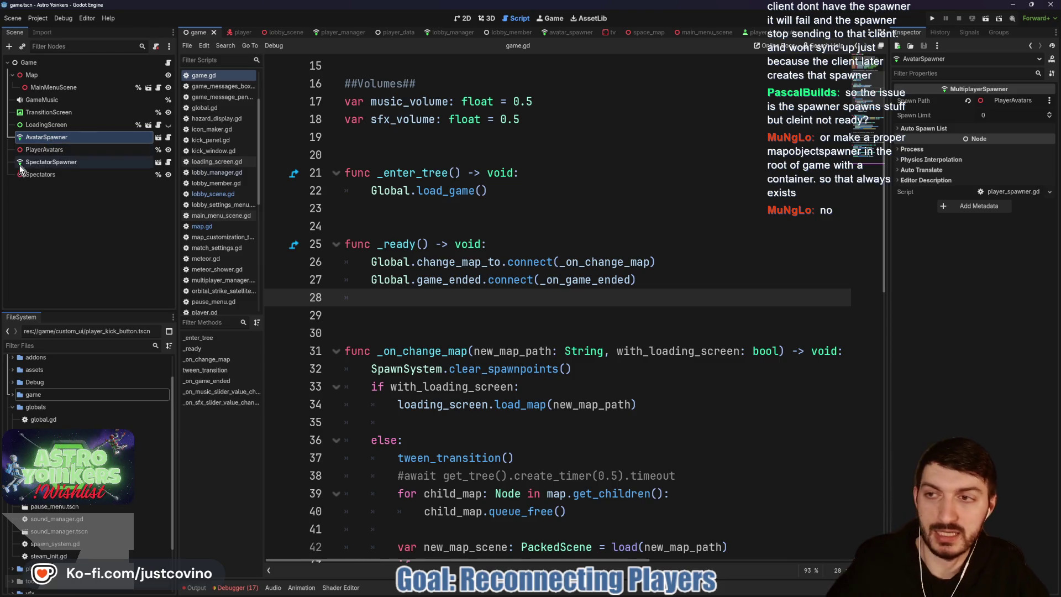
pyautogui.moveTo(15, 157); pyautogui.dragTo(123, 157)
pyautogui.moveTo(15, 162)
pyautogui.mouseDown()
pyautogui.moveTo(132, 162)
pyautogui.moveTo(146, 172)
pyautogui.mouseUp()
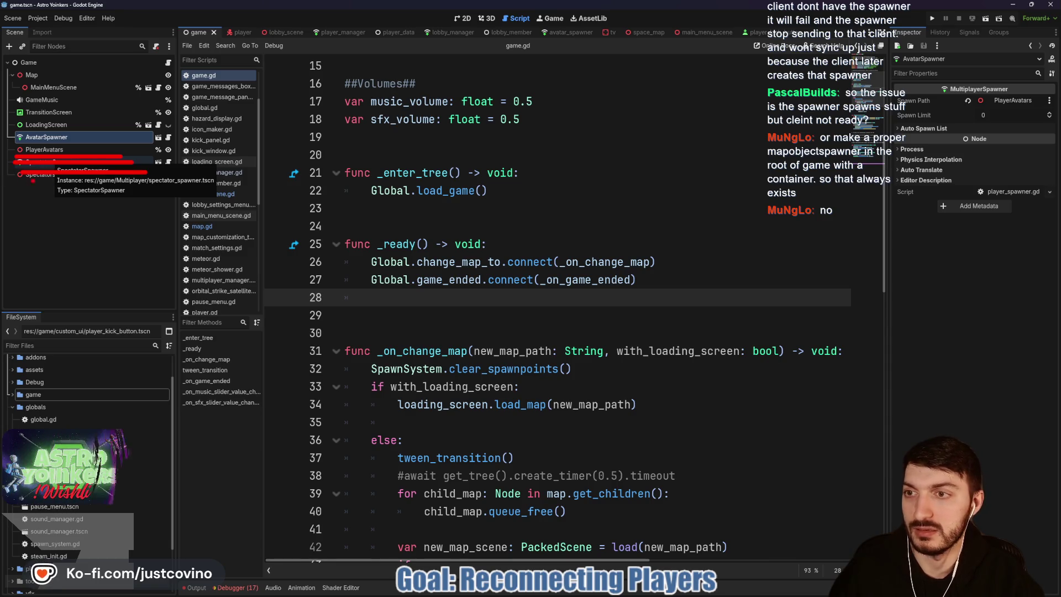
pyautogui.moveTo(18, 180); pyautogui.dragTo(128, 186)
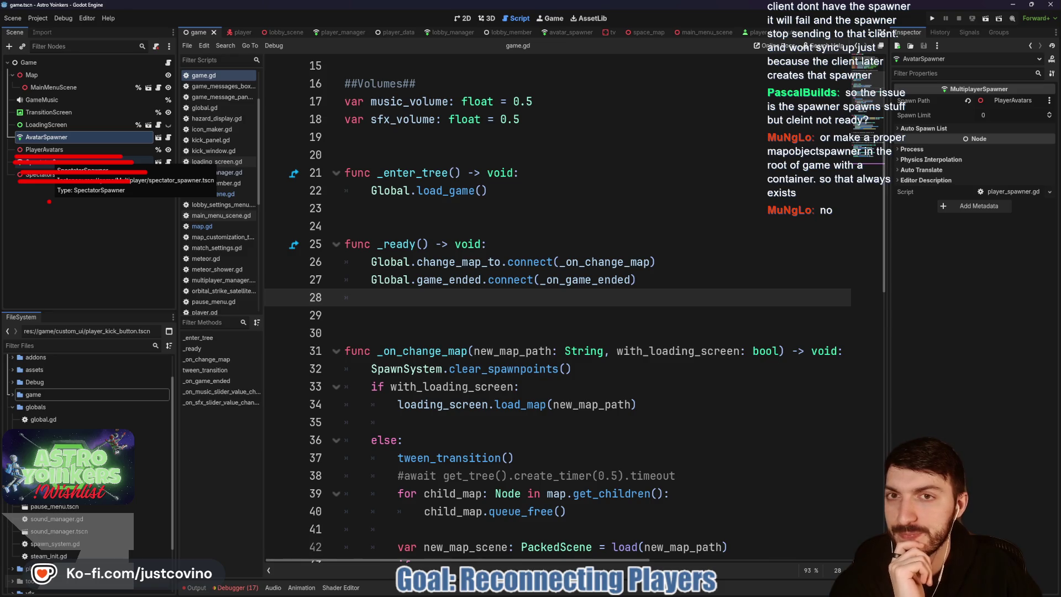
pyautogui.moveTo(395, 12)
pyautogui.mouseDown()
pyautogui.moveTo(371, 41)
pyautogui.moveTo(412, 15)
pyautogui.mouseUp()
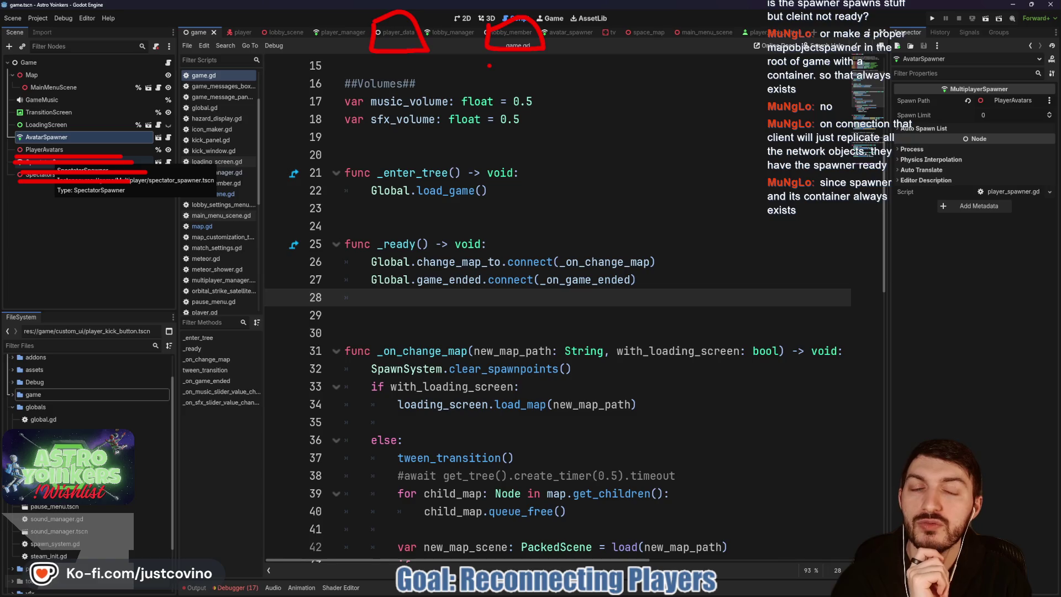
pyautogui.press('Escape')
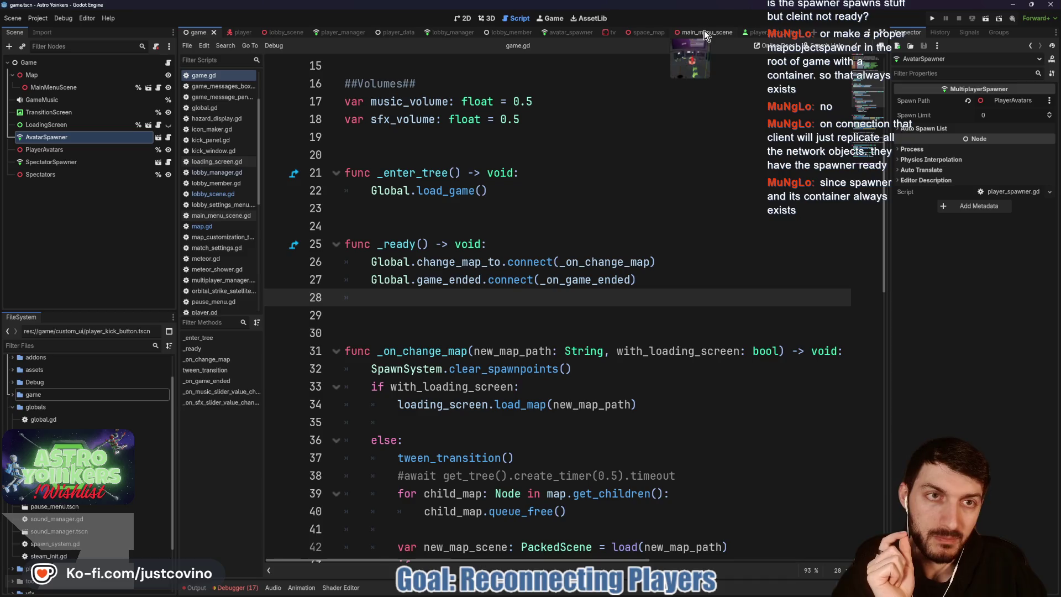
pyautogui.click(645, 34)
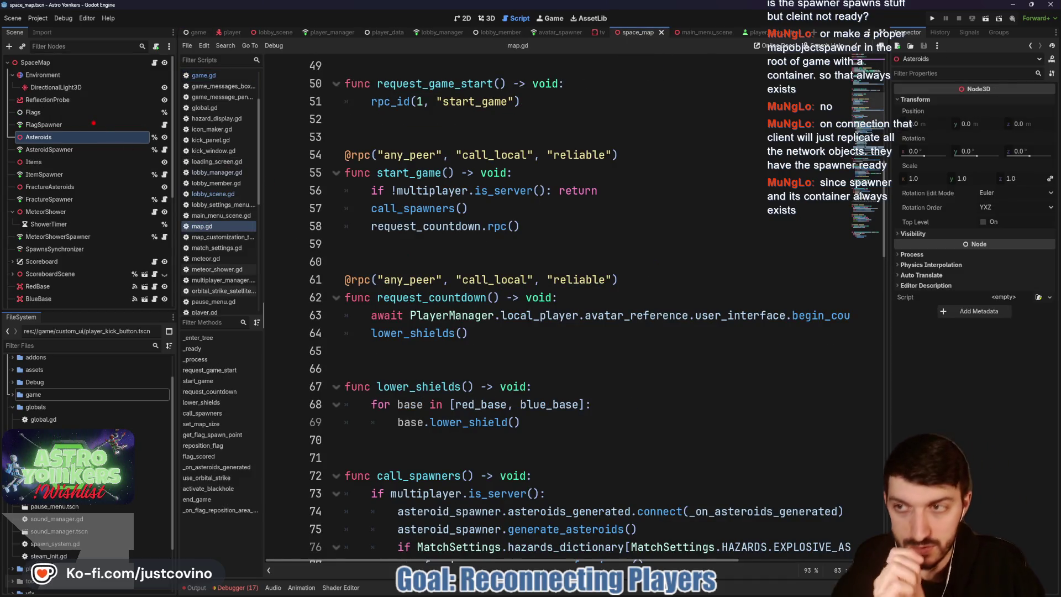
# Step: Outline the SpaceMap node tree in red, arrow toward request_countdown, and write 'Host' beside it
pyautogui.moveTo(1, 123)
pyautogui.mouseDown()
pyautogui.moveTo(134, 302)
pyautogui.moveTo(76, 103)
pyautogui.mouseUp()
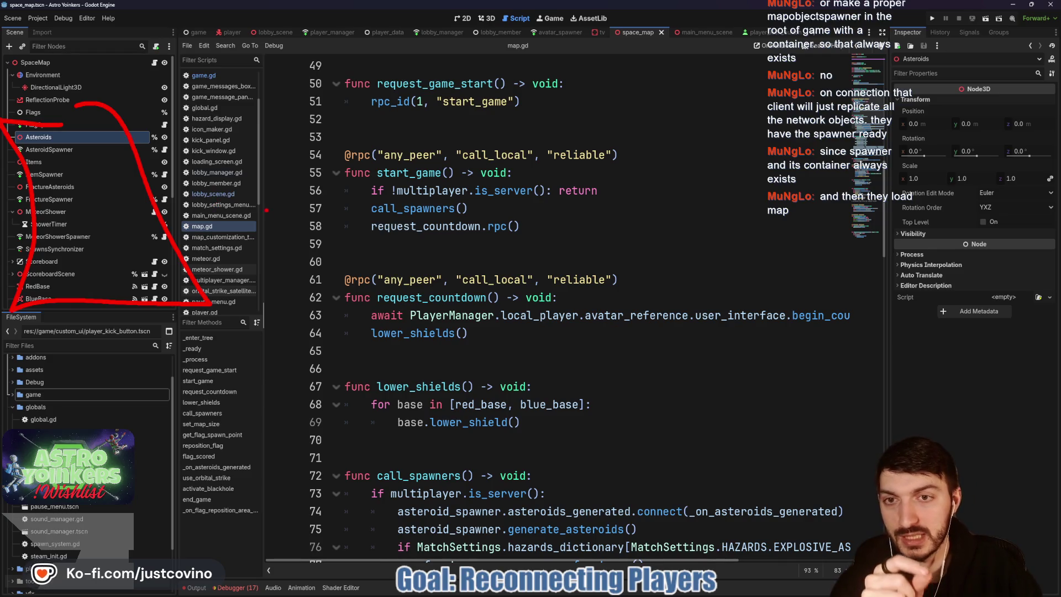
pyautogui.moveTo(169, 381); pyautogui.dragTo(278, 334)
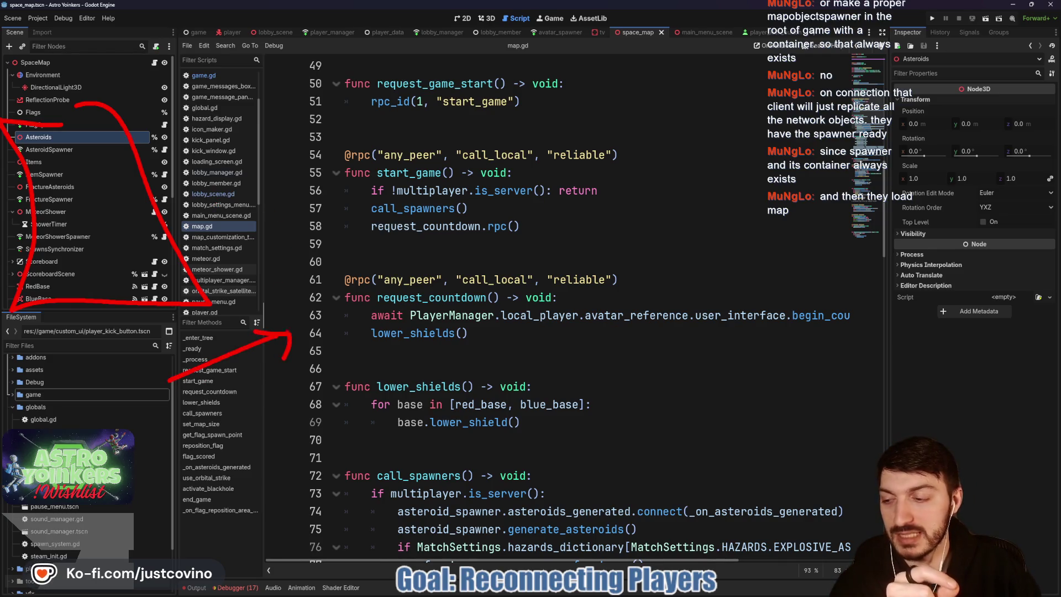
pyautogui.moveTo(94, 381); pyautogui.dragTo(90, 428)
pyautogui.moveTo(111, 388)
pyautogui.mouseDown()
pyautogui.moveTo(114, 428)
pyautogui.moveTo(108, 414)
pyautogui.moveTo(145, 434)
pyautogui.mouseUp()
pyautogui.moveTo(161, 431); pyautogui.dragTo(191, 423)
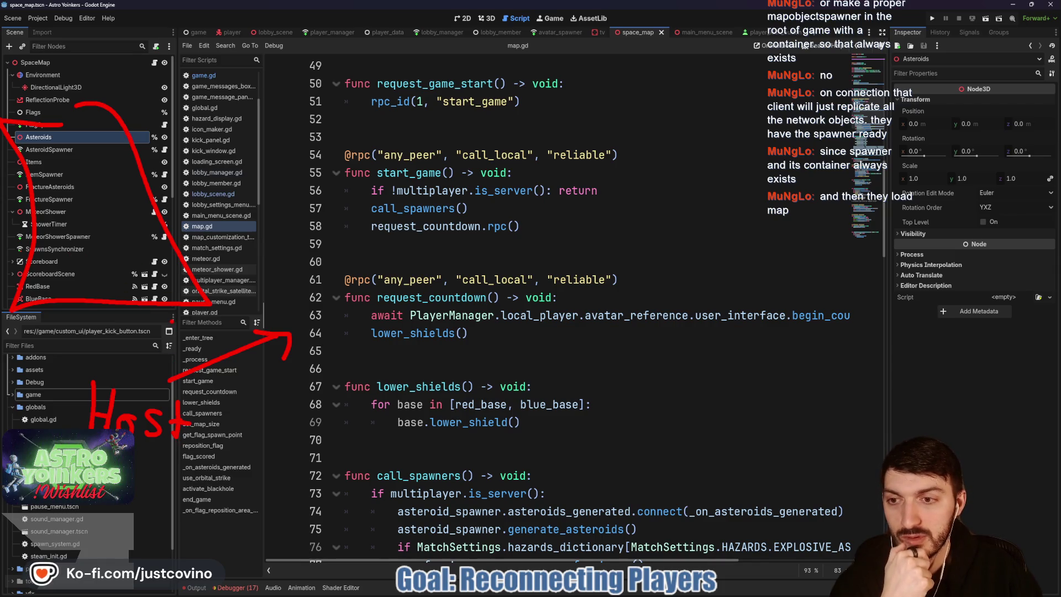
pyautogui.moveTo(201, 138)
pyautogui.mouseDown()
pyautogui.moveTo(237, 209)
pyautogui.moveTo(221, 224)
pyautogui.moveTo(246, 298)
pyautogui.mouseUp()
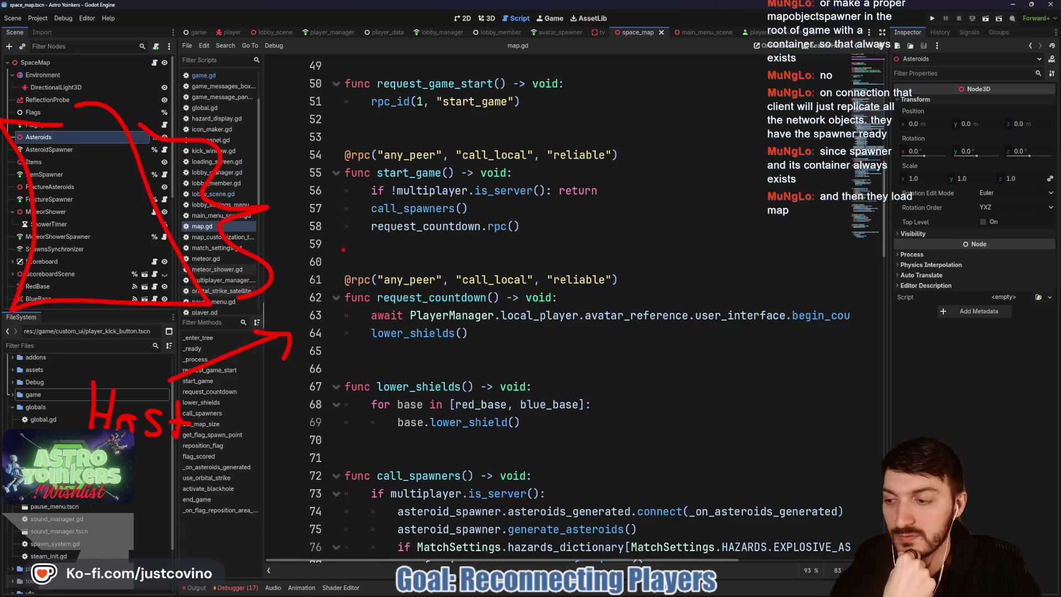
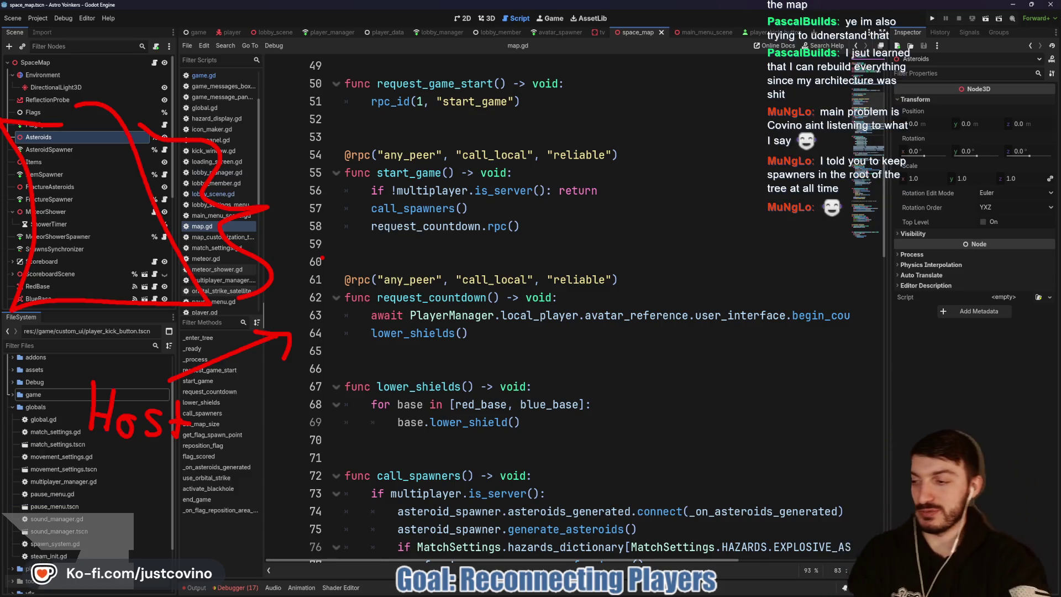
# Step: Select the FlagSpawner node so the Inspector shows its SpaceMap map, Flags spawn path and flag_spawner.gd
pyautogui.press('Escape')
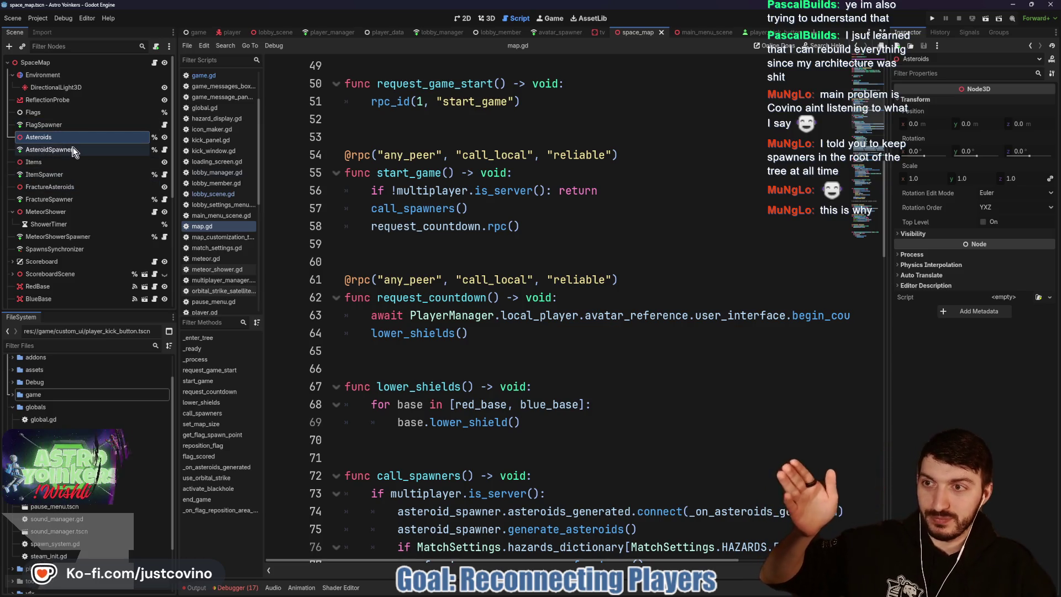
pyautogui.click(395, 140)
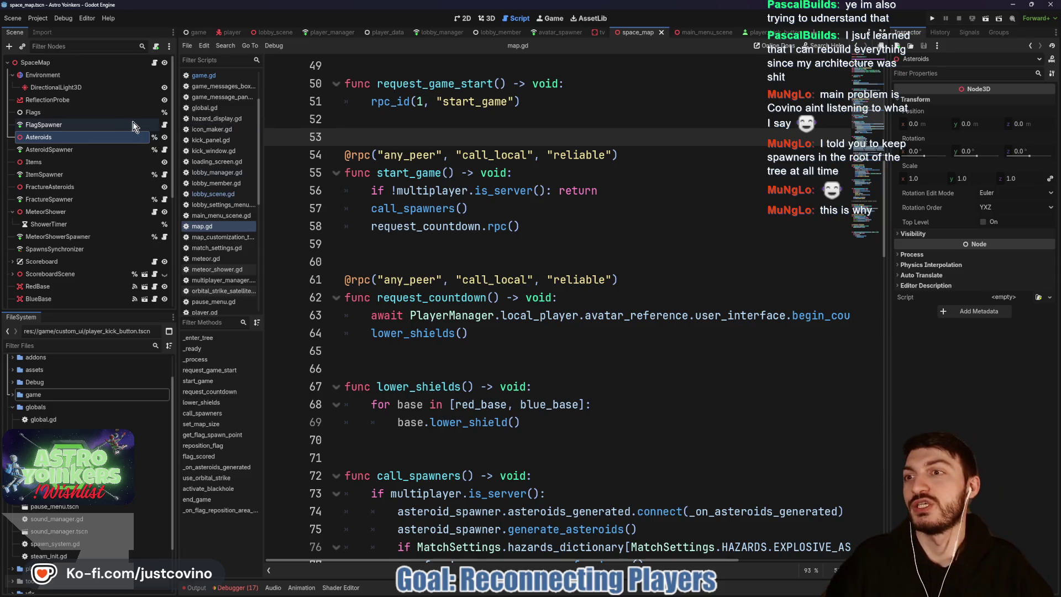
pyautogui.click(121, 122)
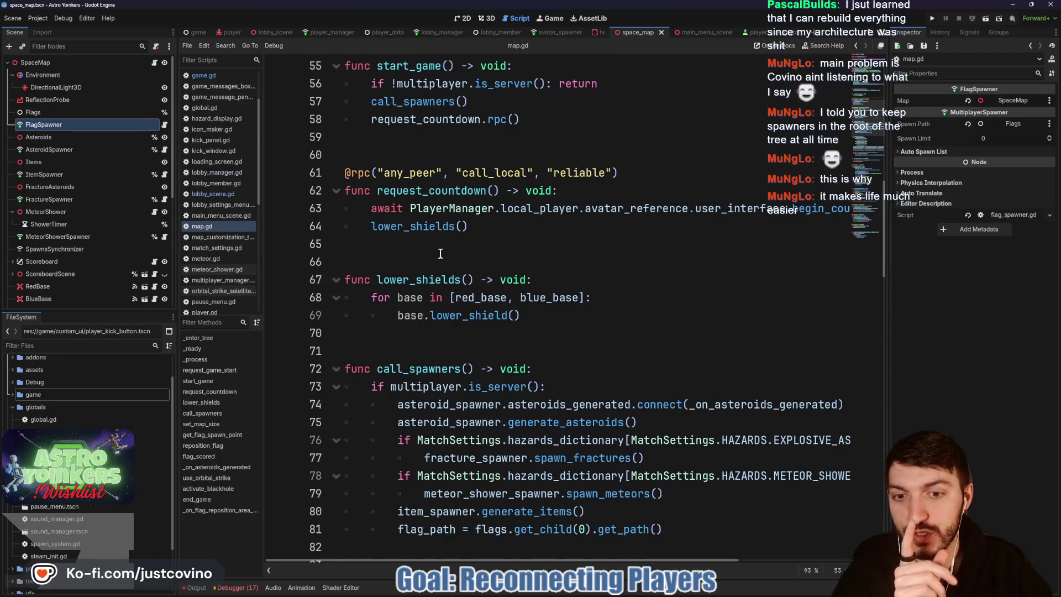
# Step: Open flag_spawner.gd, look over its empty lines 5 and 9, then return to map.gd
pyautogui.click(165, 127)
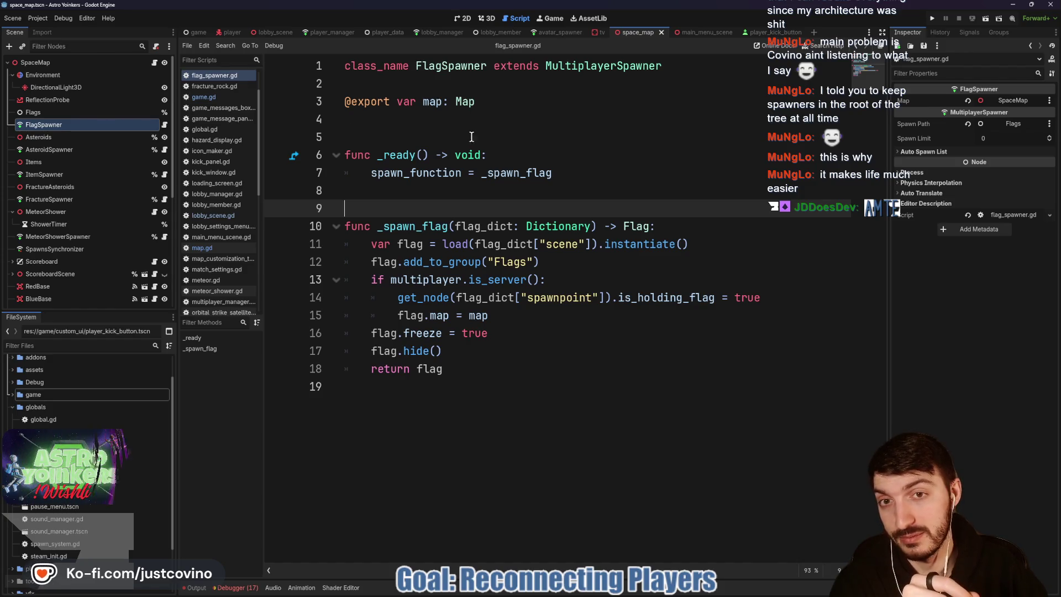
pyautogui.click(423, 135)
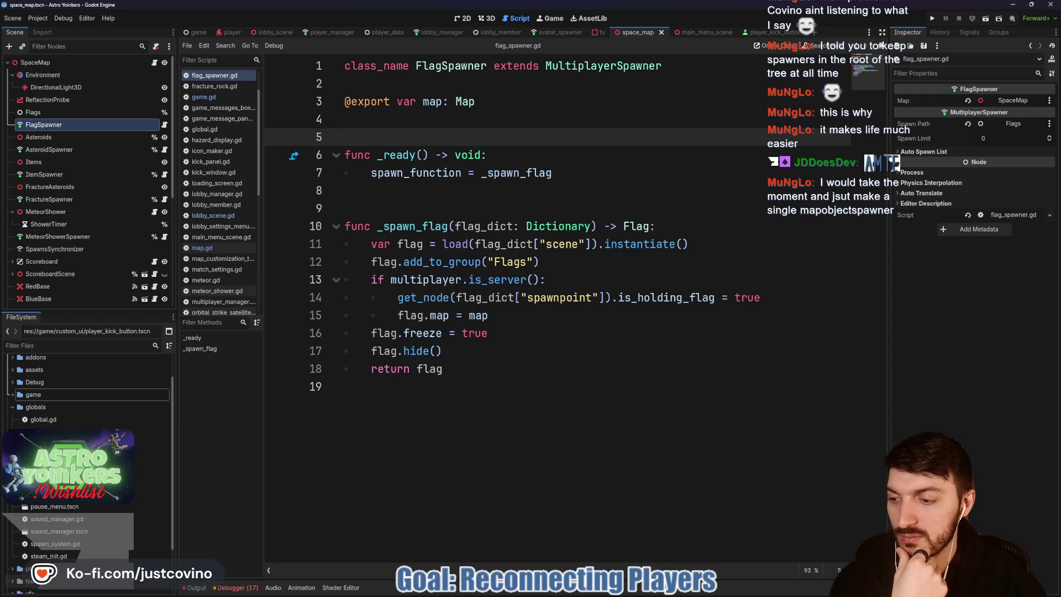
pyautogui.click(446, 203)
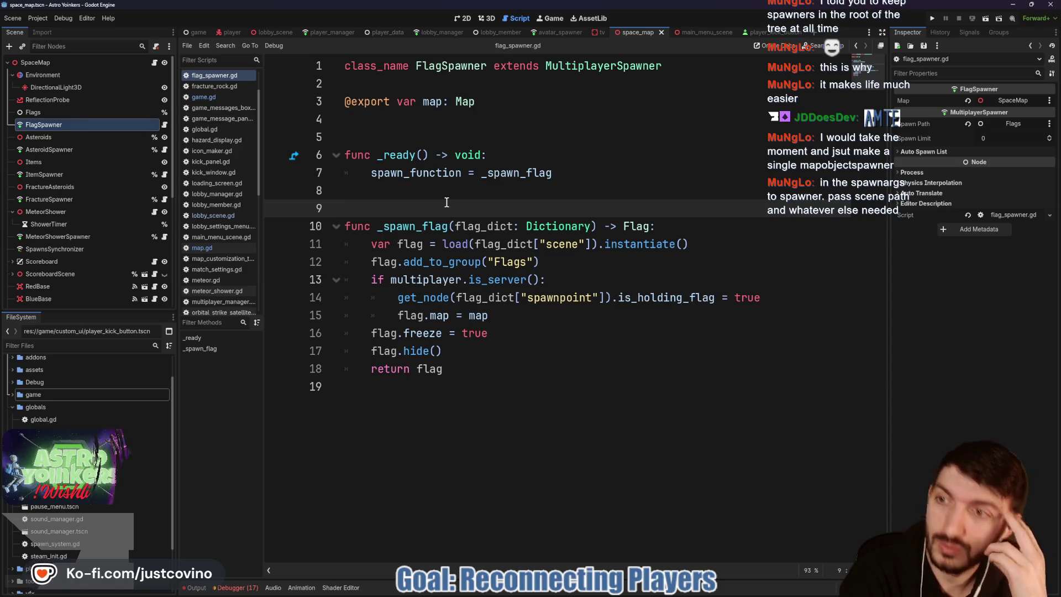
pyautogui.click(202, 247)
pyautogui.scroll(-4, 541, 291)
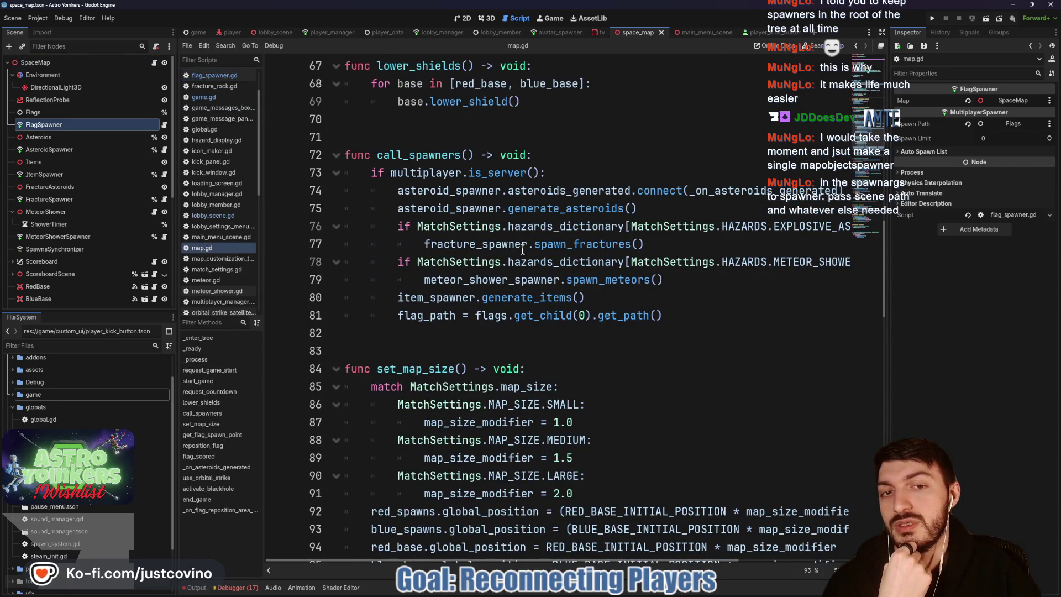
pyautogui.hscroll(5, 753, 250)
pyautogui.hscroll(-5, 753, 250)
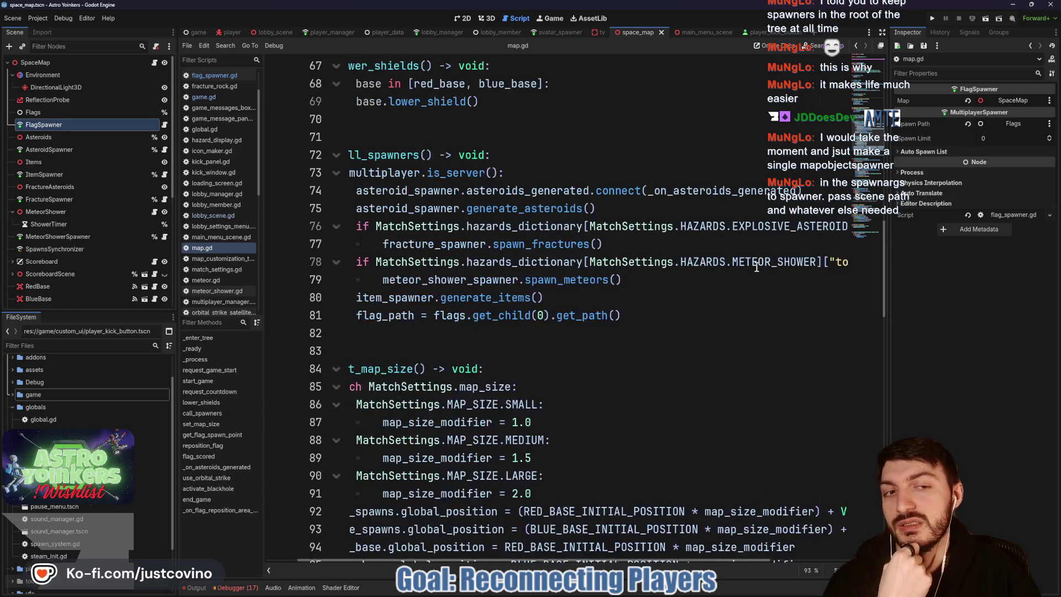
pyautogui.moveTo(668, 315); pyautogui.dragTo(345, 155)
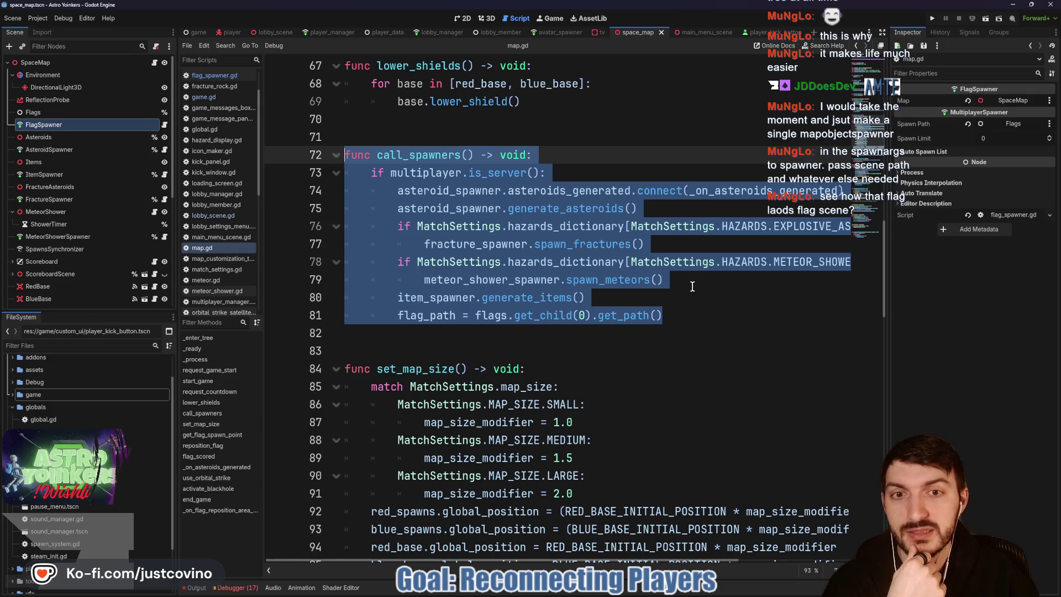
pyautogui.click(692, 287)
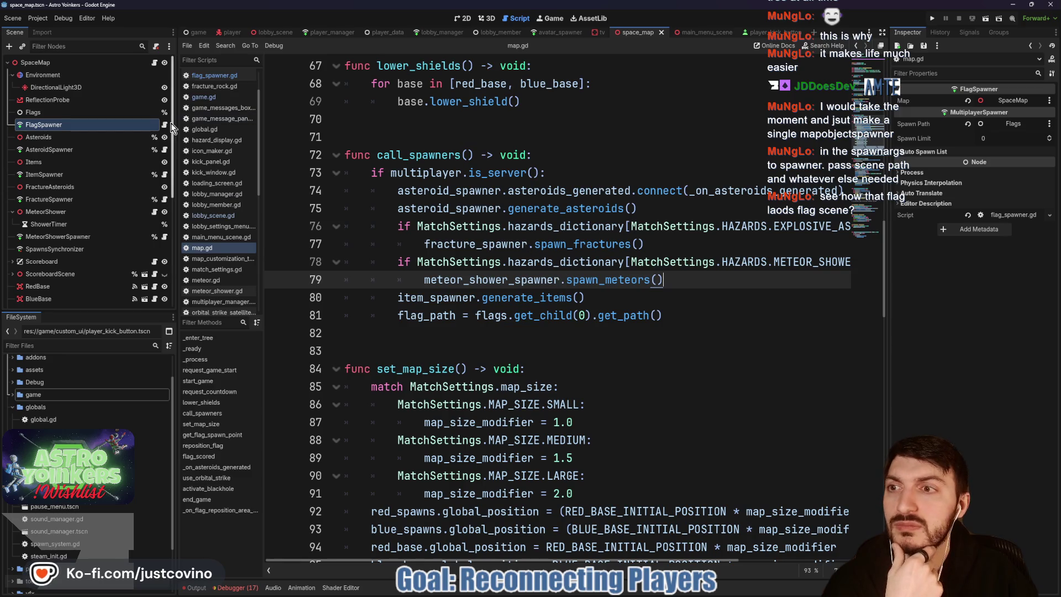
pyautogui.click(164, 125)
pyautogui.moveTo(691, 243)
pyautogui.mouseDown()
pyautogui.moveTo(459, 227)
pyautogui.moveTo(339, 227)
pyautogui.moveTo(333, 243)
pyautogui.mouseUp()
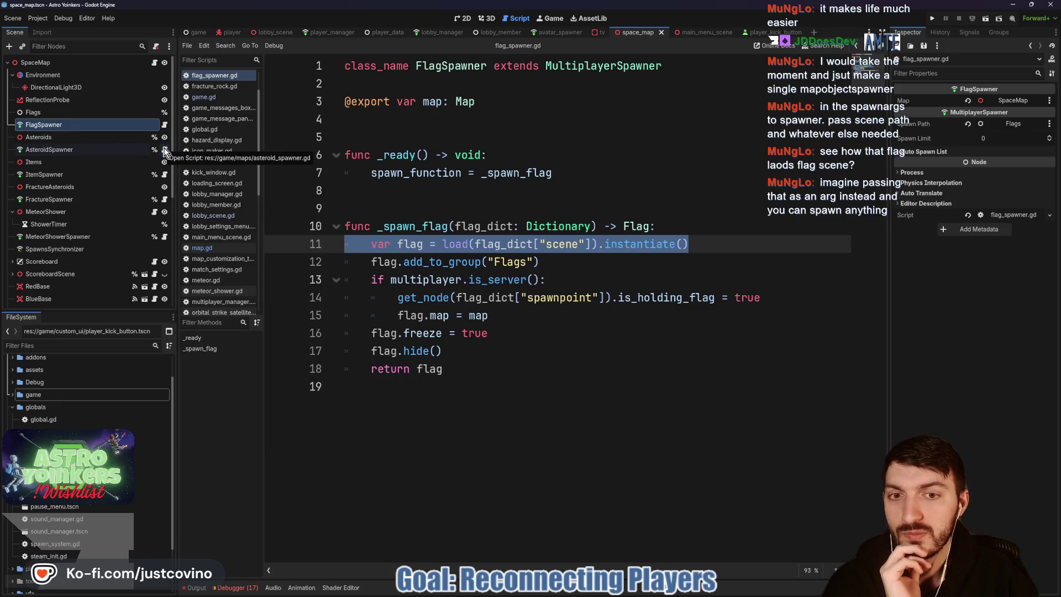
# Step: Open asteroid_spawner.gd and review its generate_asteroid_dictionary and add_asteroid functions
pyautogui.click(165, 150)
pyautogui.scroll(-5, 629, 255)
pyautogui.scroll(5, 630, 257)
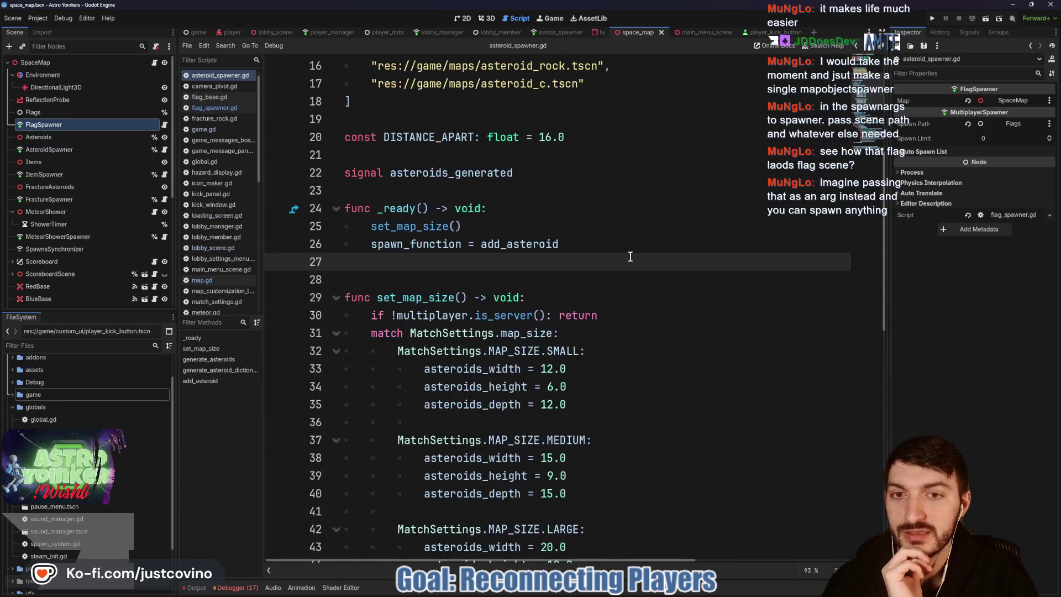
pyautogui.scroll(-12, 579, 219)
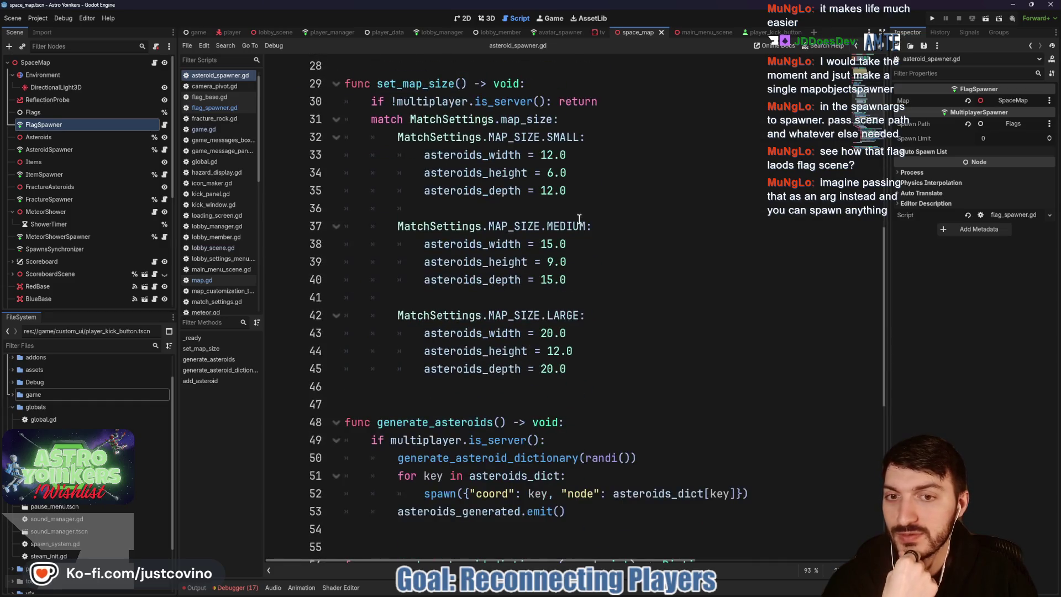
pyautogui.moveTo(585, 422)
pyautogui.mouseDown()
pyautogui.moveTo(475, 404)
pyautogui.moveTo(345, 138)
pyautogui.mouseUp()
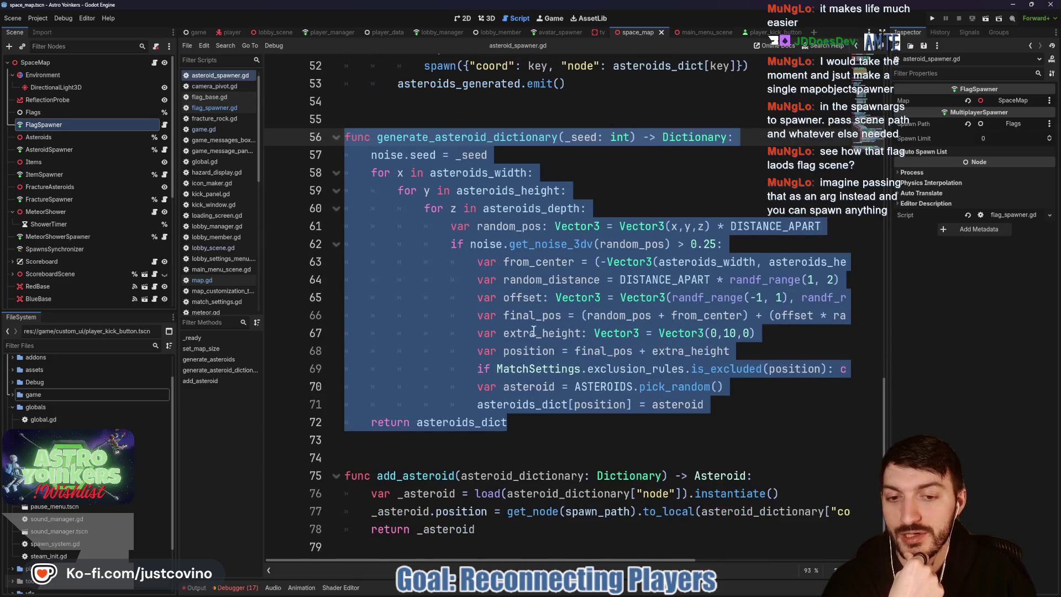
pyautogui.moveTo(511, 539); pyautogui.dragTo(349, 483)
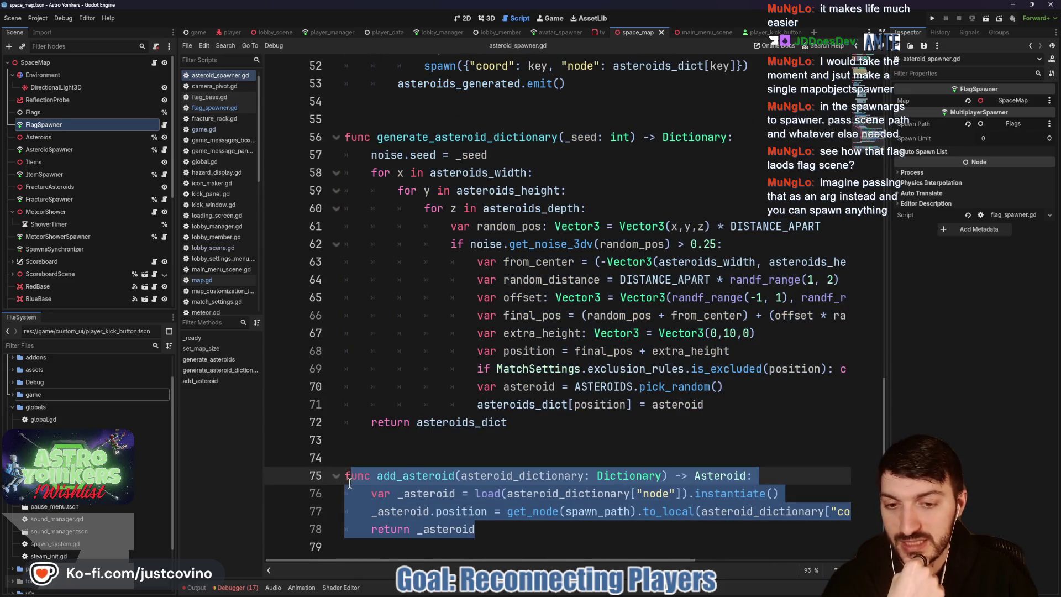
pyautogui.scroll(5, 513, 415)
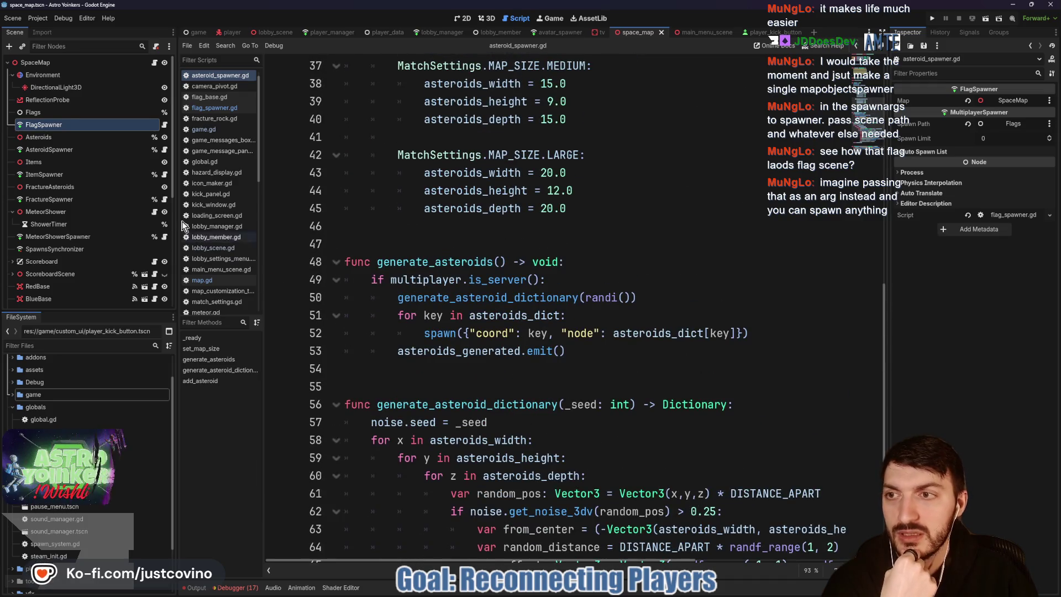
# Step: Compare with lines 14–18 of _spawn_flag in flag_spawner.gd, then go back to asteroid_spawner.gd
pyautogui.click(164, 124)
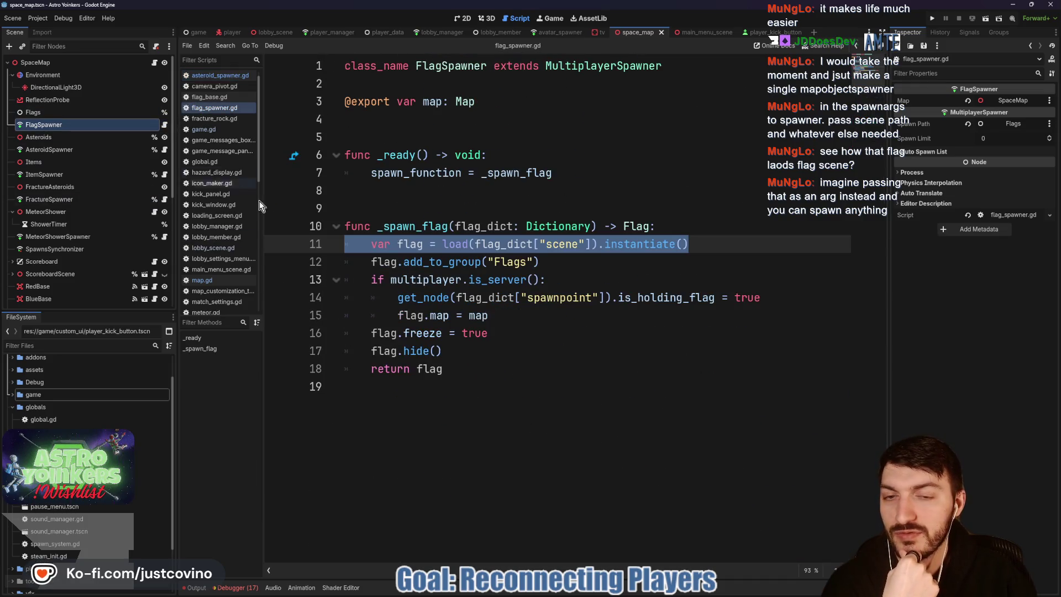
pyautogui.click(539, 315)
pyautogui.moveTo(469, 369)
pyautogui.mouseDown()
pyautogui.moveTo(475, 334)
pyautogui.moveTo(372, 299)
pyautogui.mouseUp()
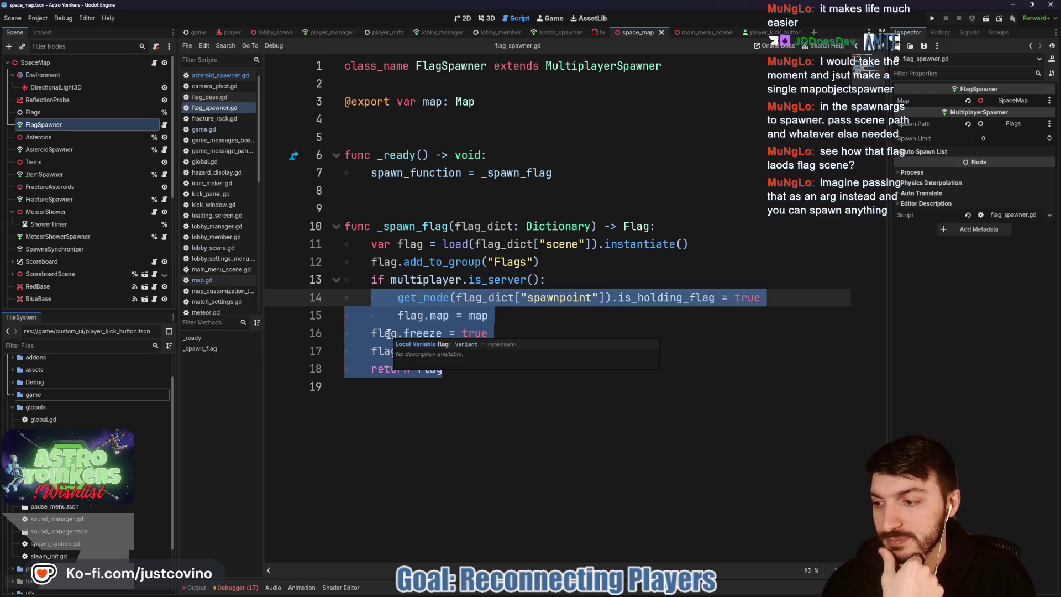
pyautogui.click(530, 332)
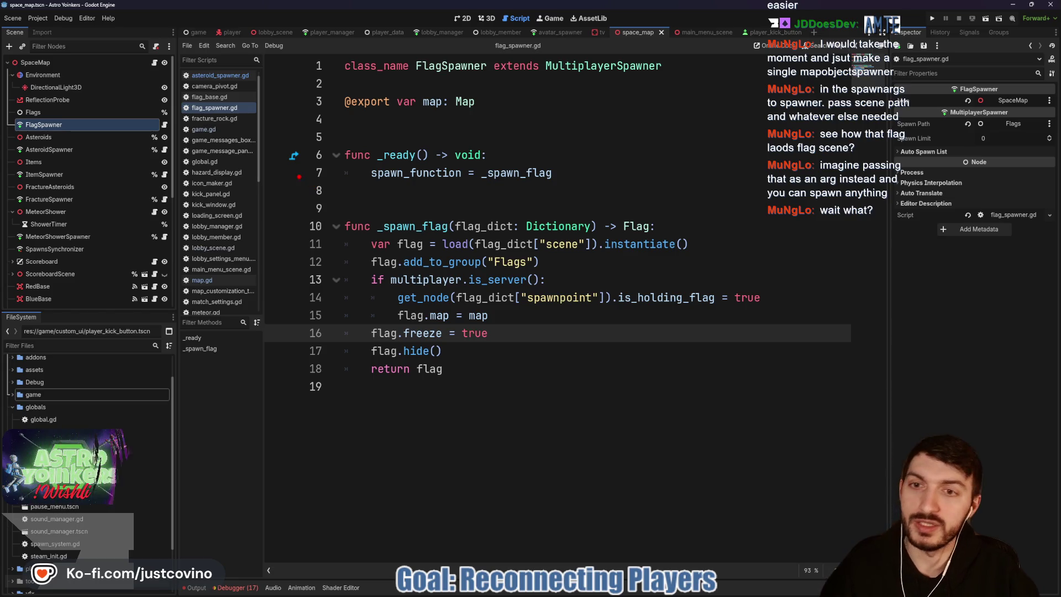
pyautogui.moveTo(276, 175); pyautogui.dragTo(335, 228)
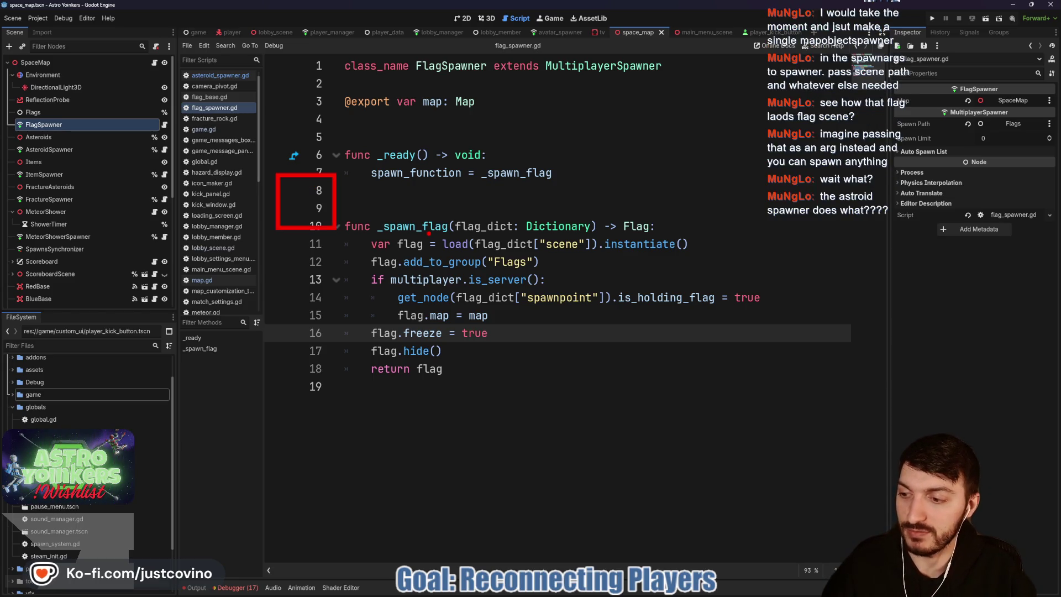
pyautogui.press('Escape')
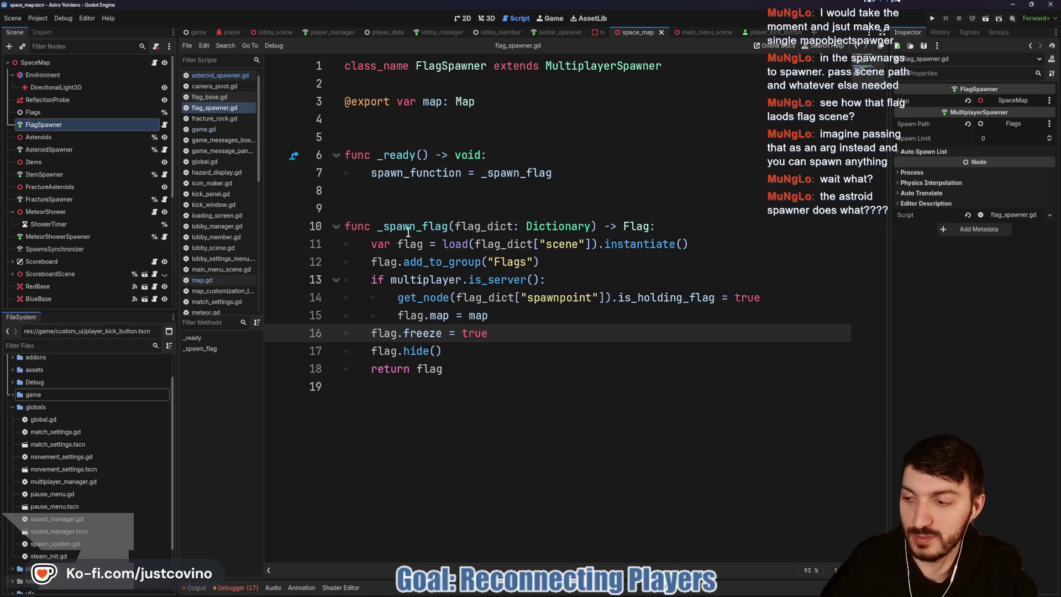
pyautogui.click(165, 150)
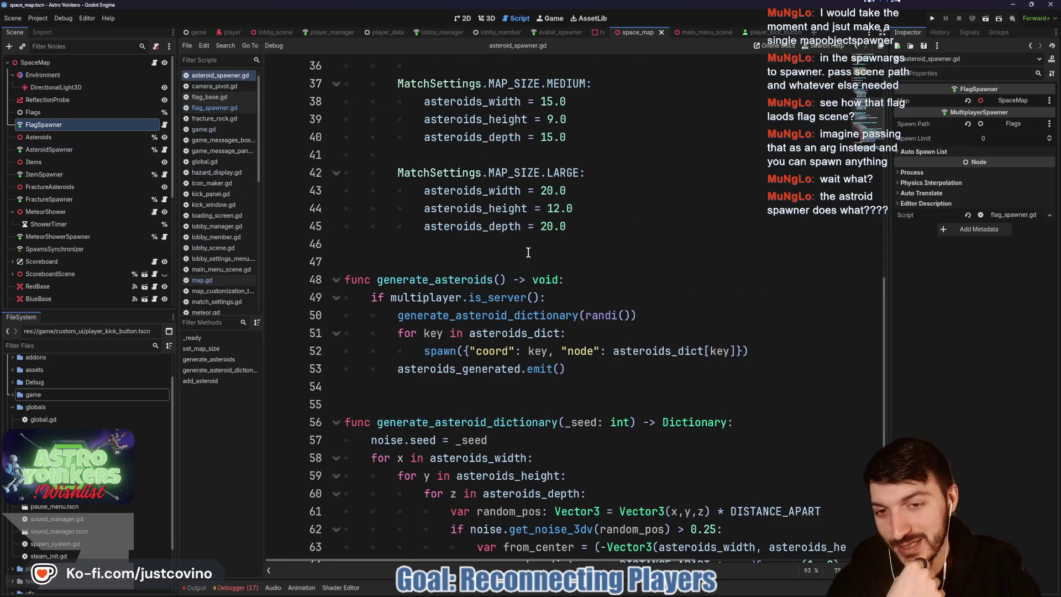
# Step: Read through asteroid_spawner.gd's generation code, marking passages of the noise-based asteroid placement
pyautogui.scroll(10, 525, 252)
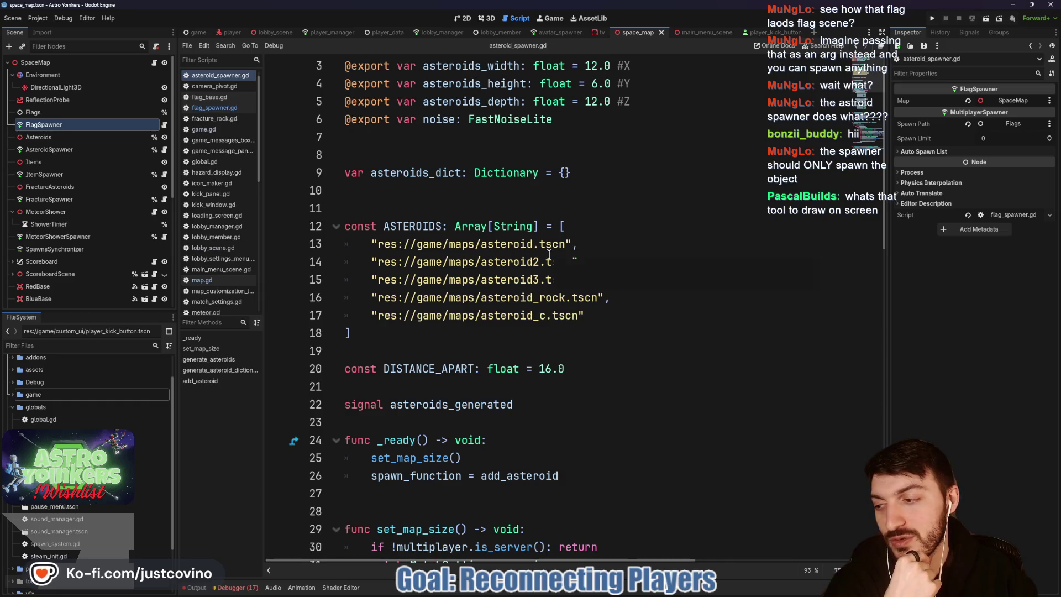
pyautogui.moveTo(548, 256)
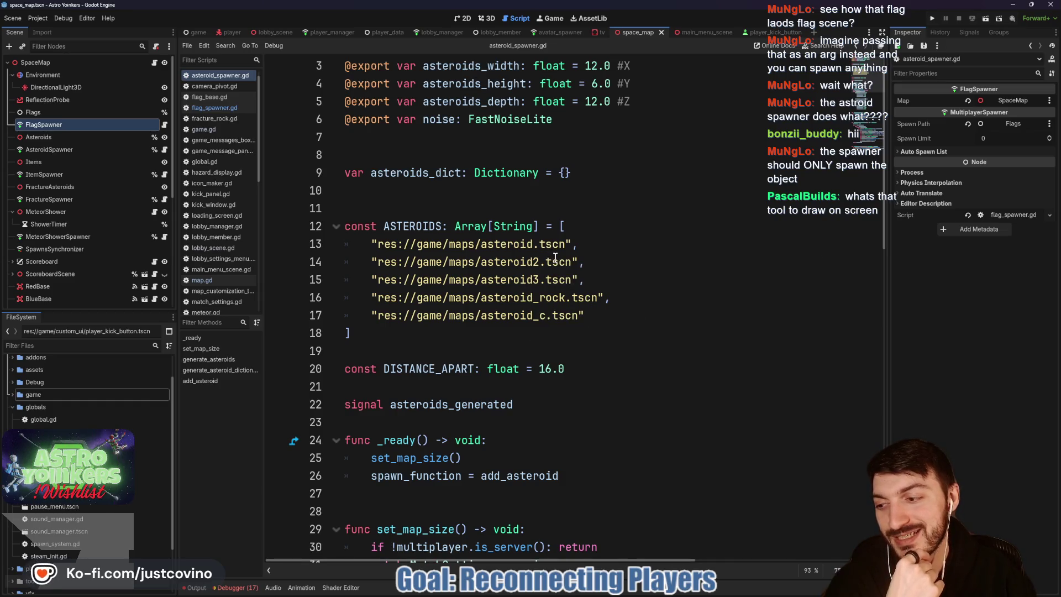
pyautogui.scroll(-2, 592, 281)
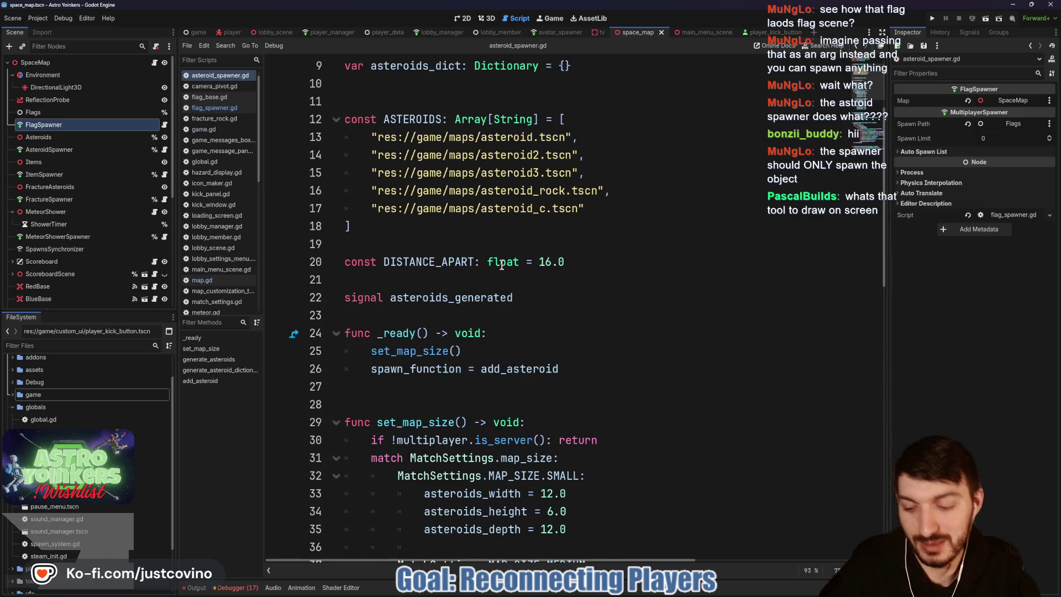
pyautogui.moveTo(266, 242); pyautogui.dragTo(370, 372)
pyautogui.moveTo(442, 323); pyautogui.dragTo(437, 325)
pyautogui.moveTo(547, 337)
pyautogui.mouseDown()
pyautogui.moveTo(566, 387)
pyautogui.moveTo(530, 340)
pyautogui.mouseUp()
pyautogui.moveTo(574, 387)
pyautogui.mouseDown()
pyautogui.moveTo(594, 349)
pyautogui.moveTo(633, 388)
pyautogui.mouseUp()
pyautogui.moveTo(685, 255); pyautogui.dragTo(694, 366)
pyautogui.moveTo(616, 244); pyautogui.dragTo(746, 250)
pyautogui.moveTo(649, 375); pyautogui.dragTo(728, 374)
pyautogui.moveTo(769, 238); pyautogui.dragTo(780, 376)
pyautogui.scroll(2, 436, 197)
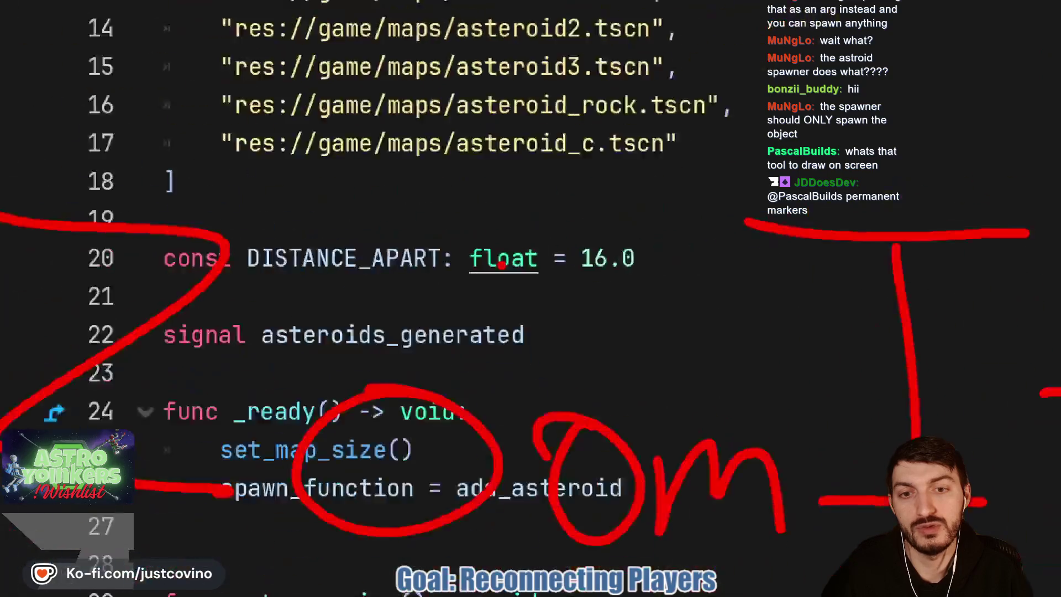
pyautogui.scroll(-2, 436, 197)
pyautogui.moveTo(199, 180); pyautogui.dragTo(890, 413)
pyautogui.press('Escape')
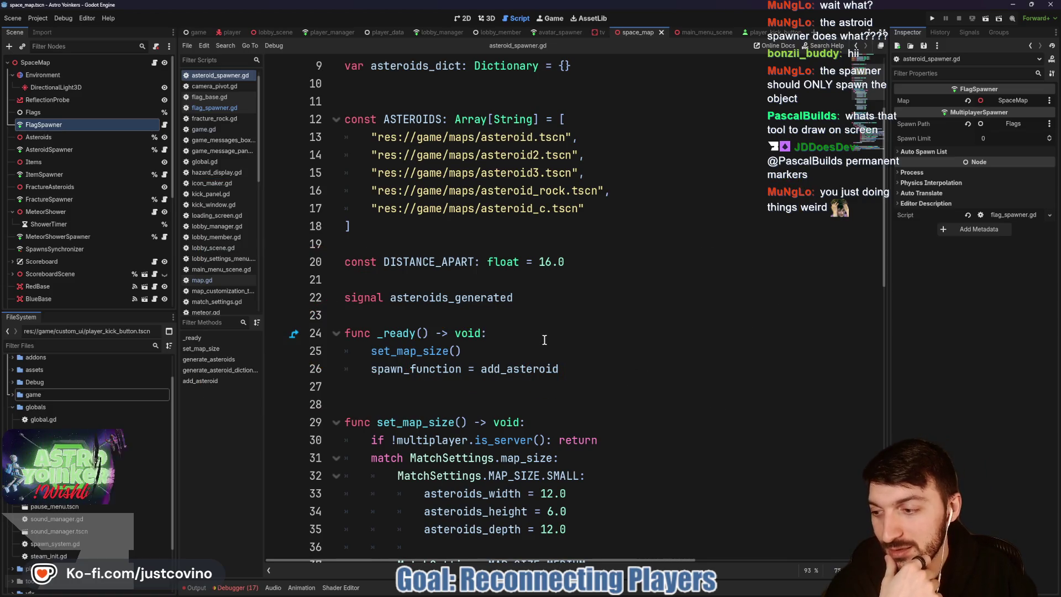
# Step: Scroll down and highlight every use of generate_asteroid_dictionary
pyautogui.scroll(-4, 602, 345)
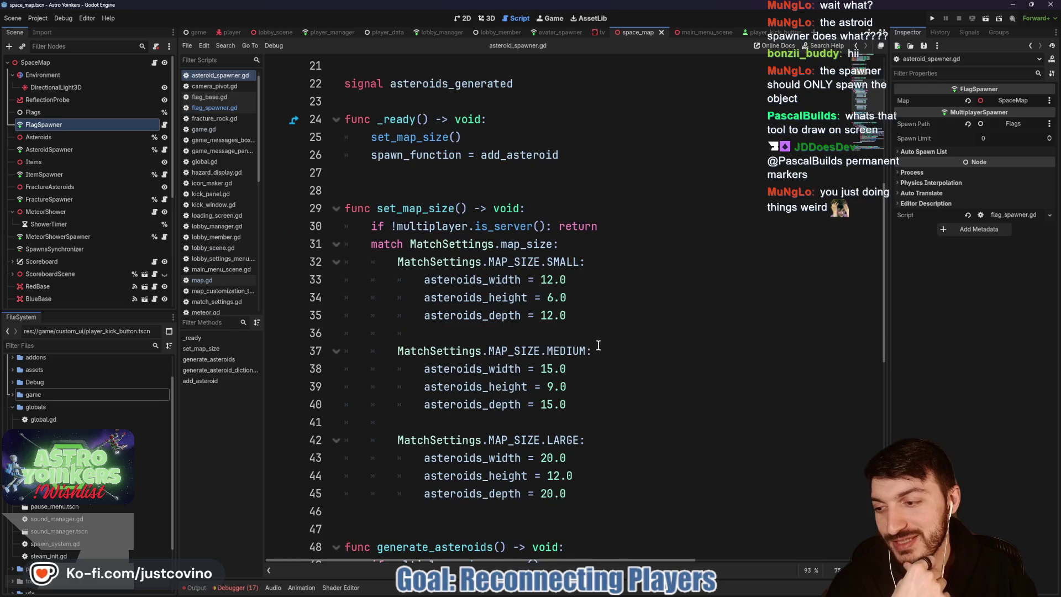
pyautogui.scroll(-4, 589, 339)
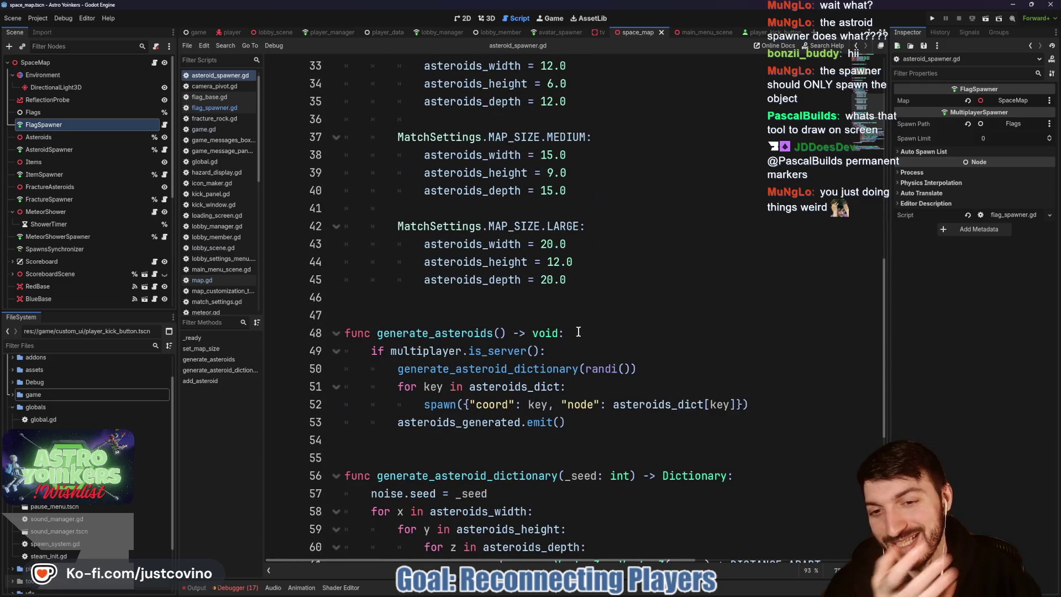
pyautogui.scroll(-1, 579, 333)
pyautogui.scroll(-3, 582, 333)
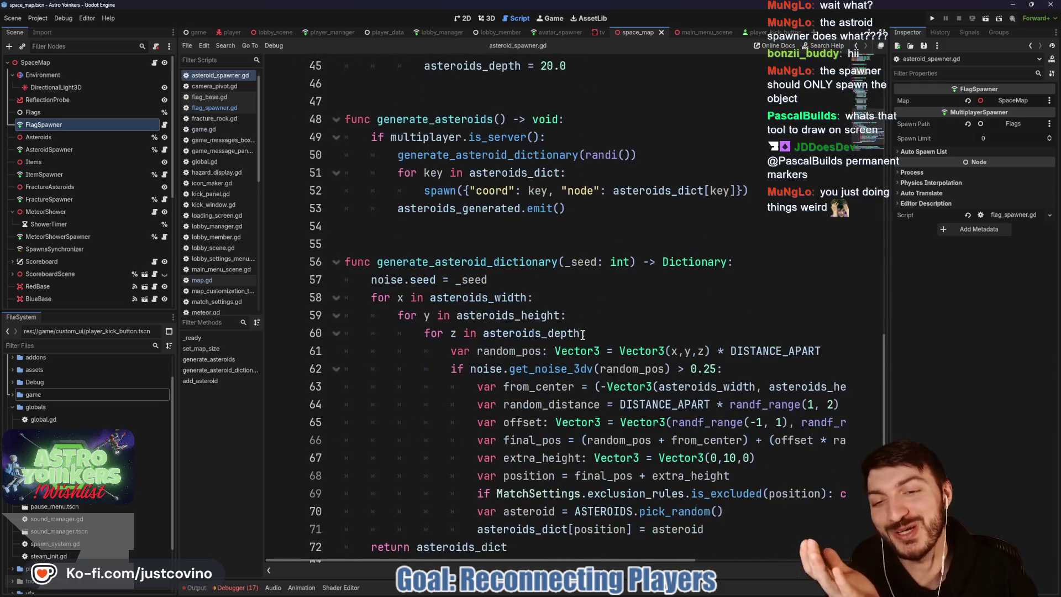
pyautogui.doubleClick(547, 261)
pyautogui.scroll(2, 583, 320)
pyautogui.scroll(-1, 584, 320)
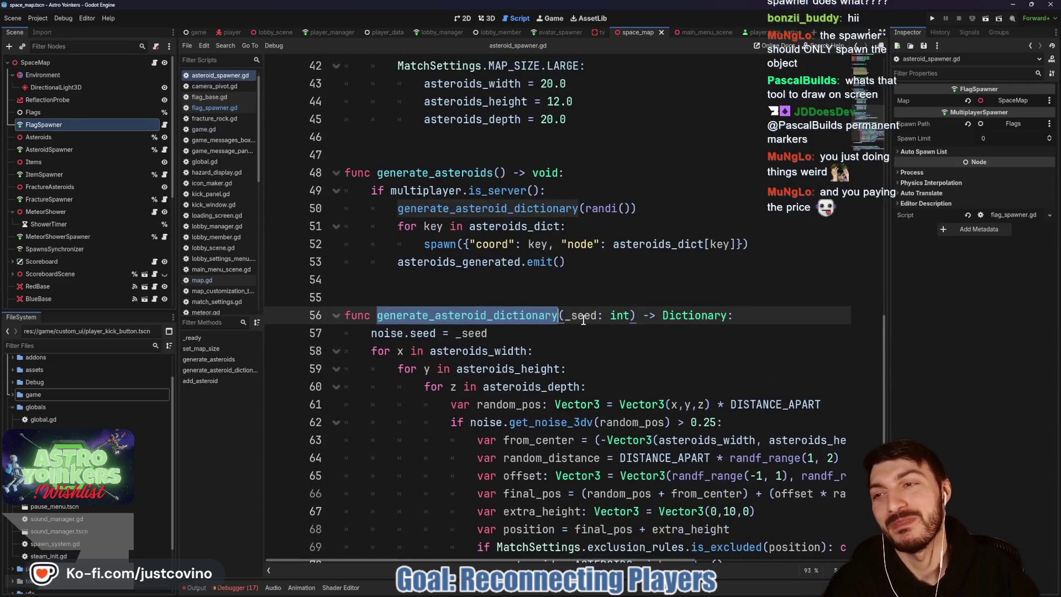
# Step: Show the AsteroidSpawner node's properties in the Inspector and keep reading the generation functions
pyautogui.click(58, 150)
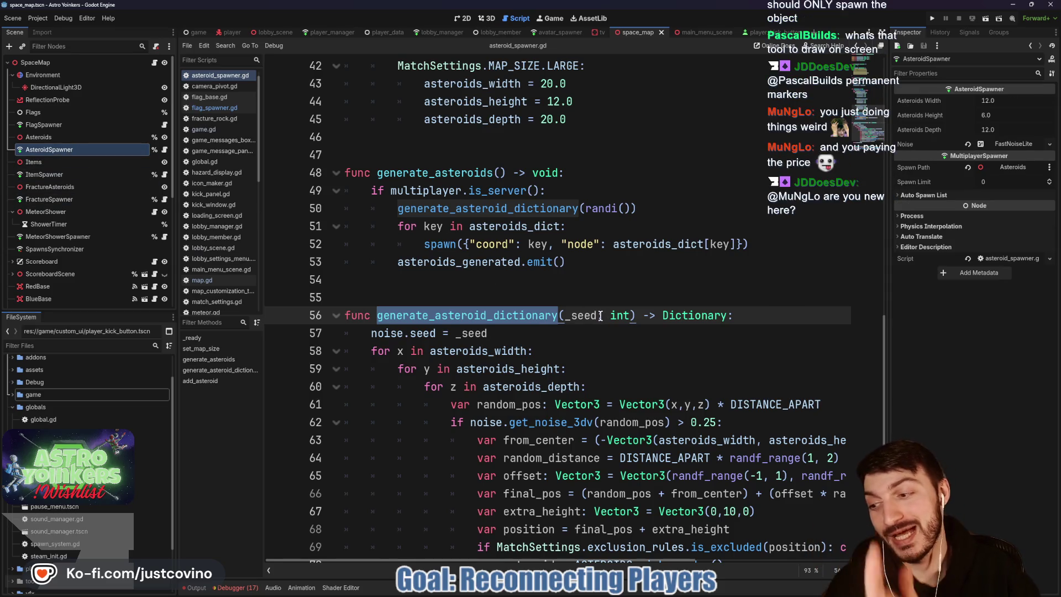
pyautogui.click(657, 293)
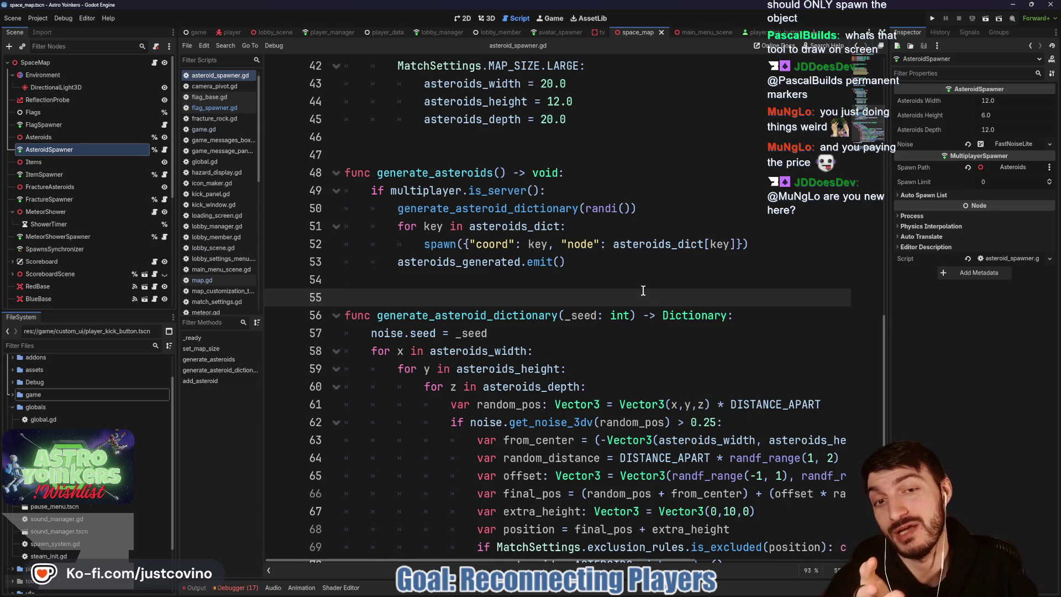
pyautogui.scroll(2, 642, 290)
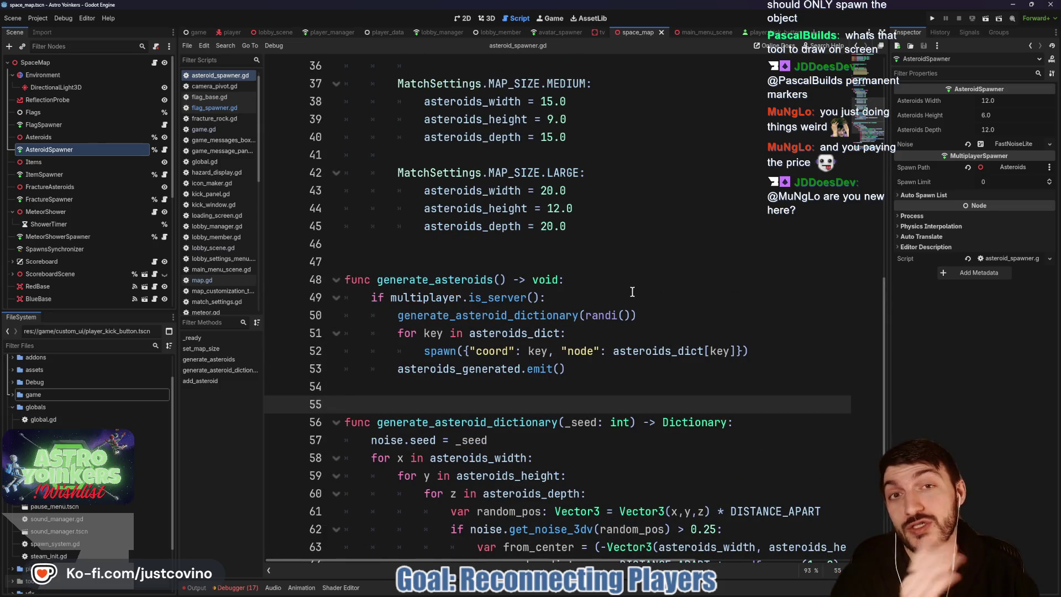
pyautogui.scroll(-4, 632, 291)
pyautogui.moveTo(514, 493)
pyautogui.mouseDown()
pyautogui.moveTo(368, 369)
pyautogui.moveTo(365, 226)
pyautogui.moveTo(344, 213)
pyautogui.mouseUp()
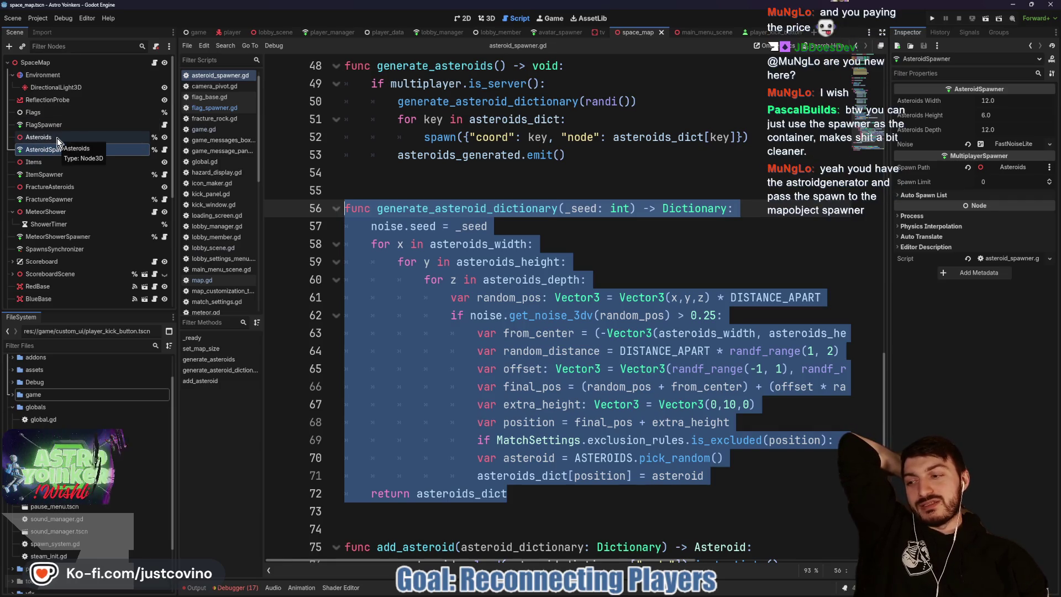
# Step: Show the Flags node's properties and review the line that positions each new asteroid
pyautogui.moveTo(537, 257)
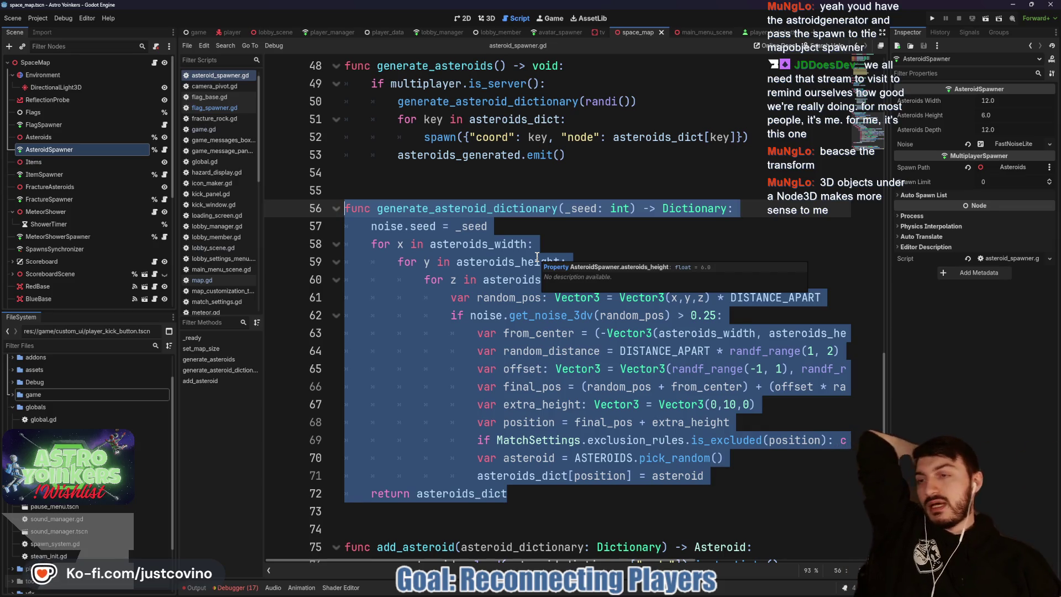
pyautogui.click(21, 116)
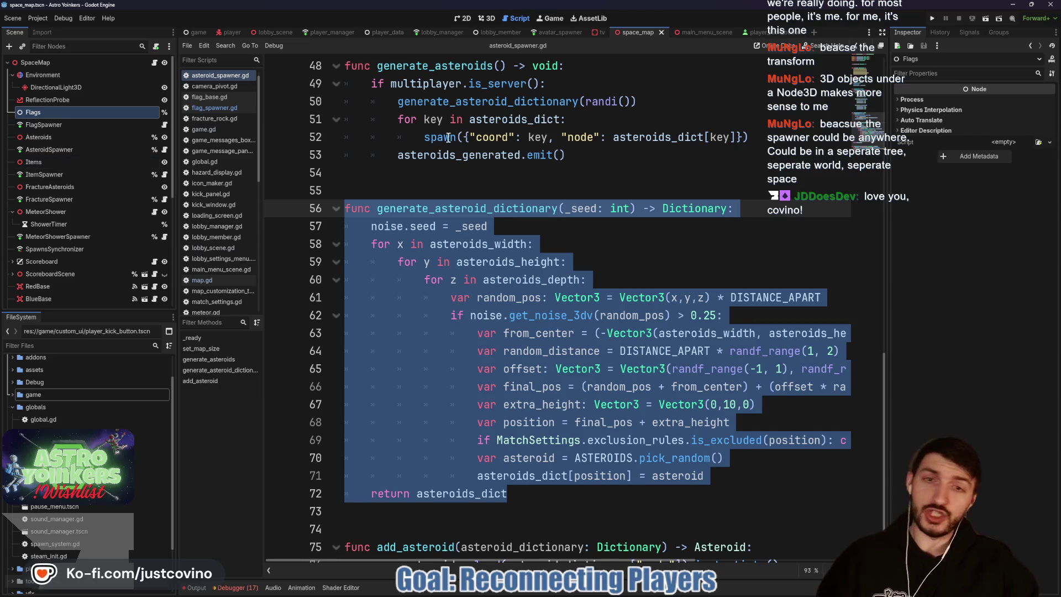
pyautogui.scroll(2, 450, 141)
pyautogui.click(511, 247)
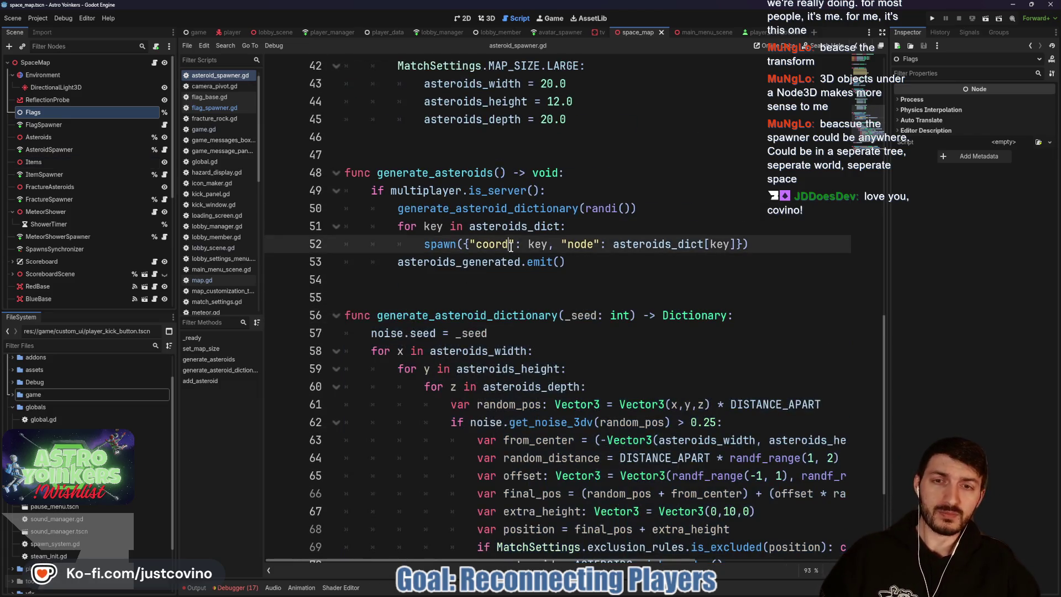
pyautogui.scroll(7, 510, 247)
pyautogui.scroll(5, 613, 304)
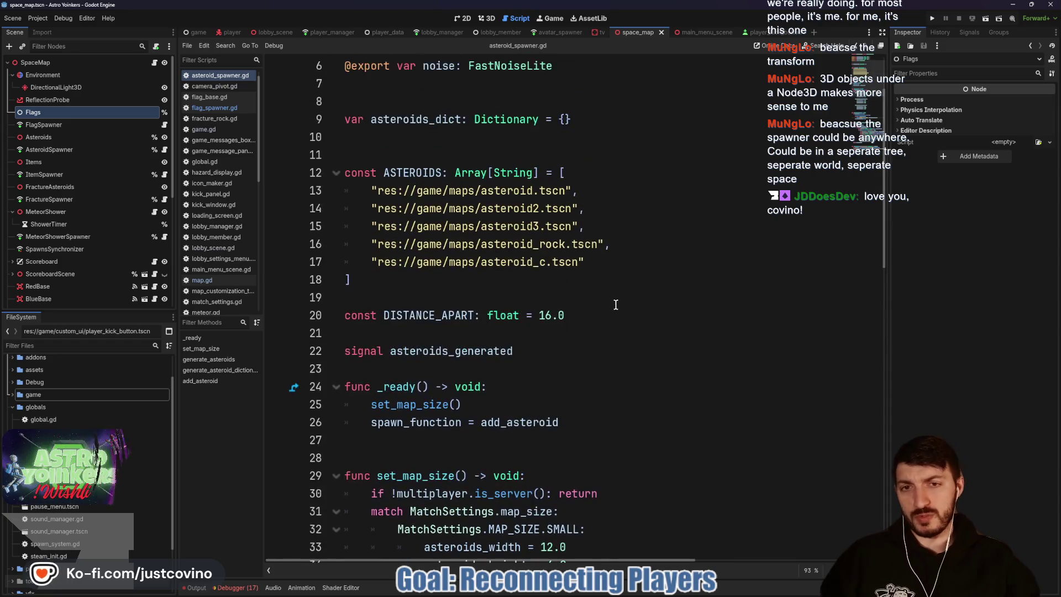
pyautogui.scroll(-15, 611, 301)
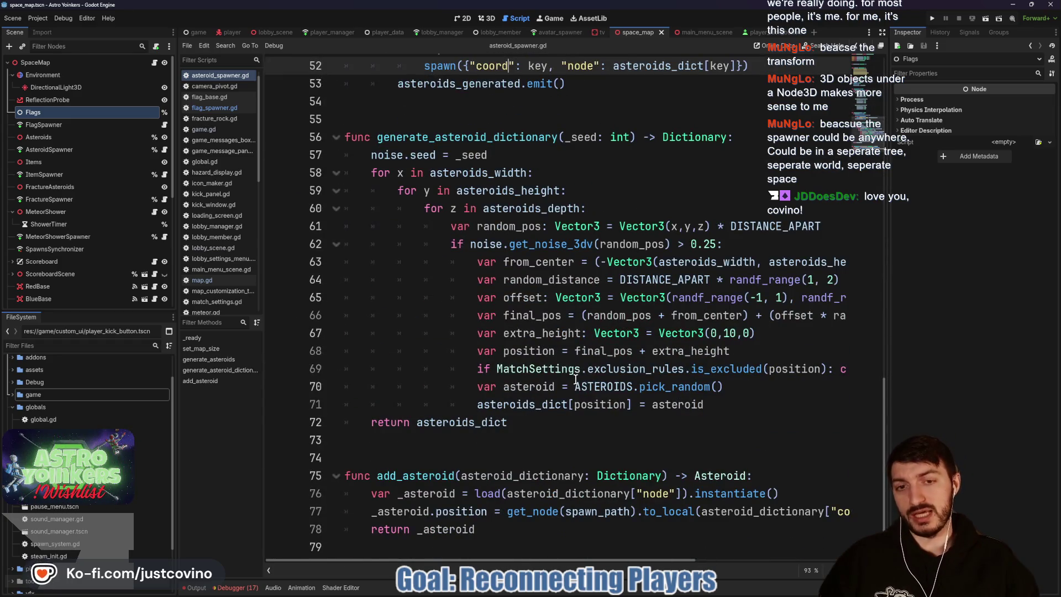
pyautogui.click(535, 442)
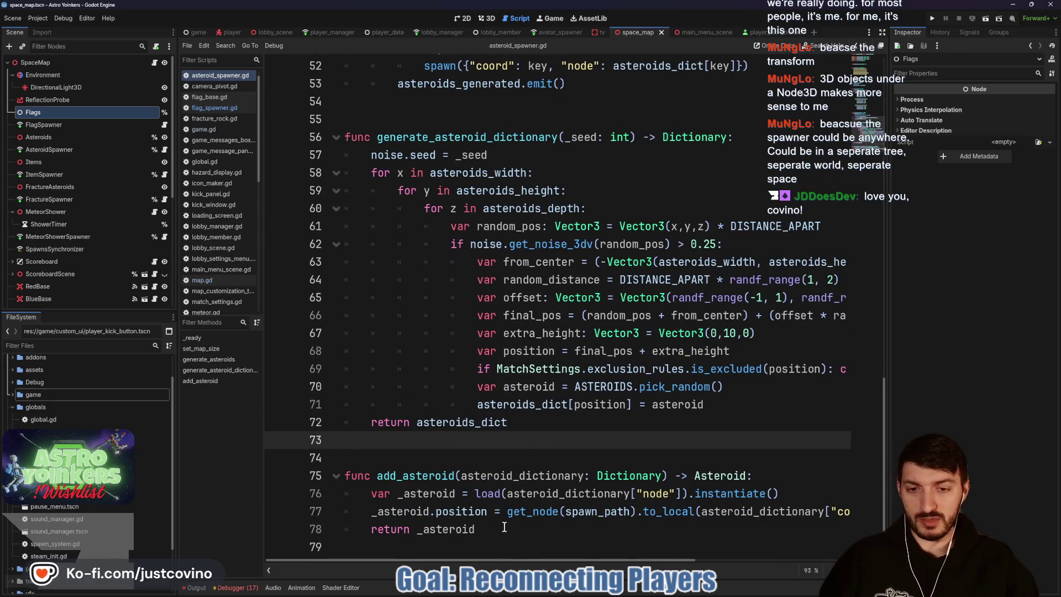
pyautogui.moveTo(365, 510)
pyautogui.mouseDown()
pyautogui.moveTo(419, 527)
pyautogui.moveTo(855, 511)
pyautogui.mouseUp()
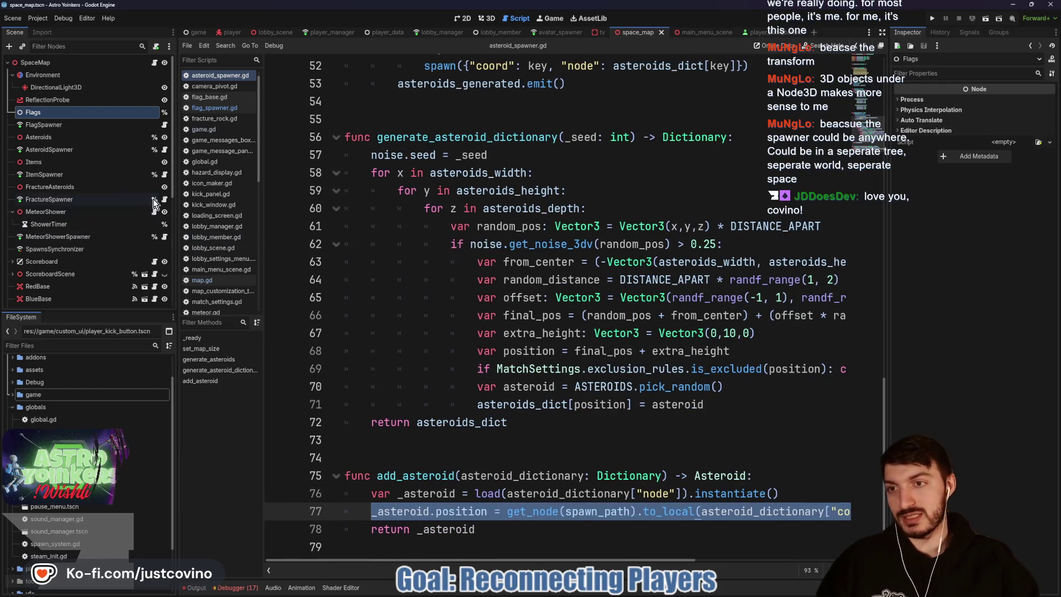
# Step: In fracture_spawner.gd, review generate_fractures, its spawn call and the explosive asteroid instantiation
pyautogui.click(164, 198)
pyautogui.scroll(-1, 576, 329)
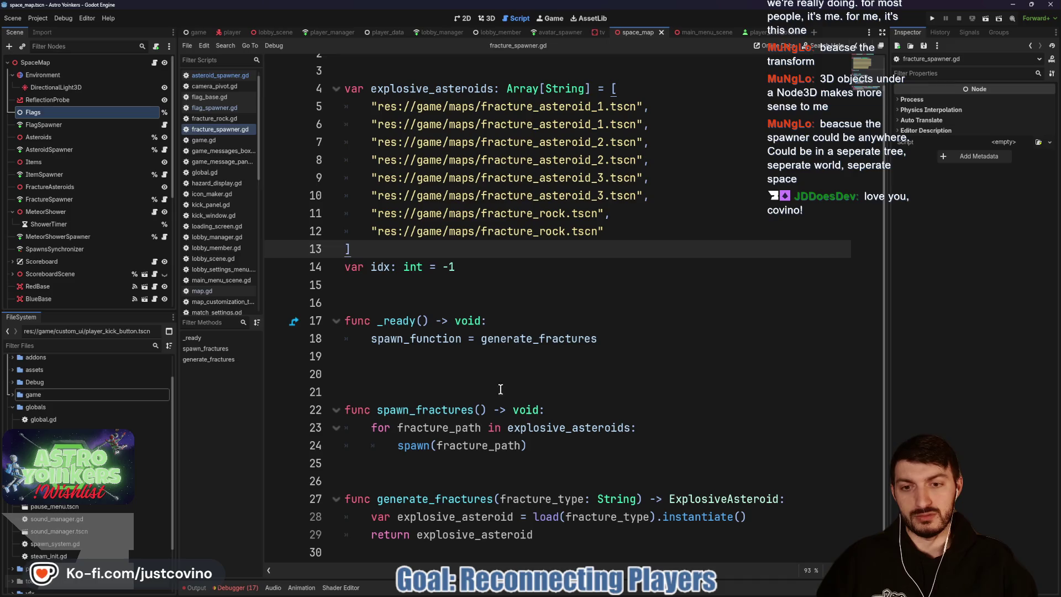
pyautogui.click(548, 446)
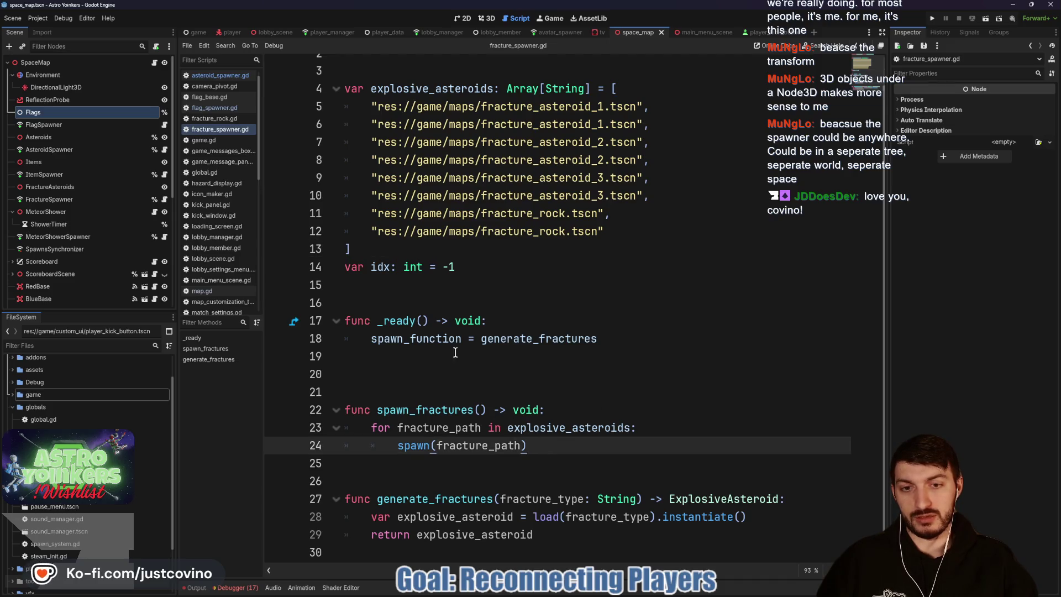
pyautogui.doubleClick(509, 338)
pyautogui.click(557, 534)
pyautogui.moveTo(371, 516); pyautogui.dragTo(712, 518)
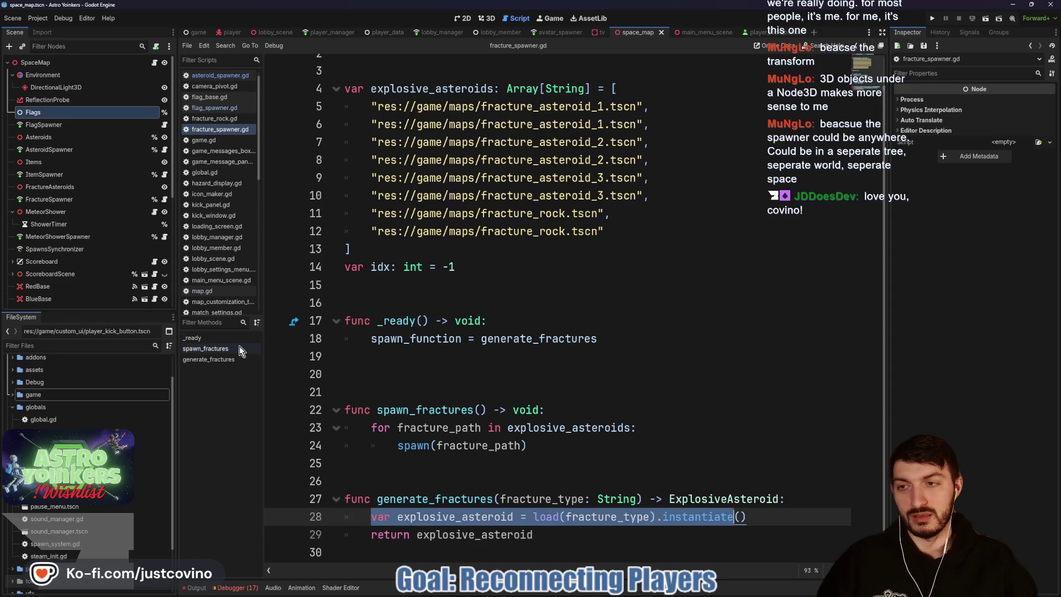
# Step: Check the add_item instantiate line in item_spawner.gd, then switch to the game.tscn scene
pyautogui.click(164, 174)
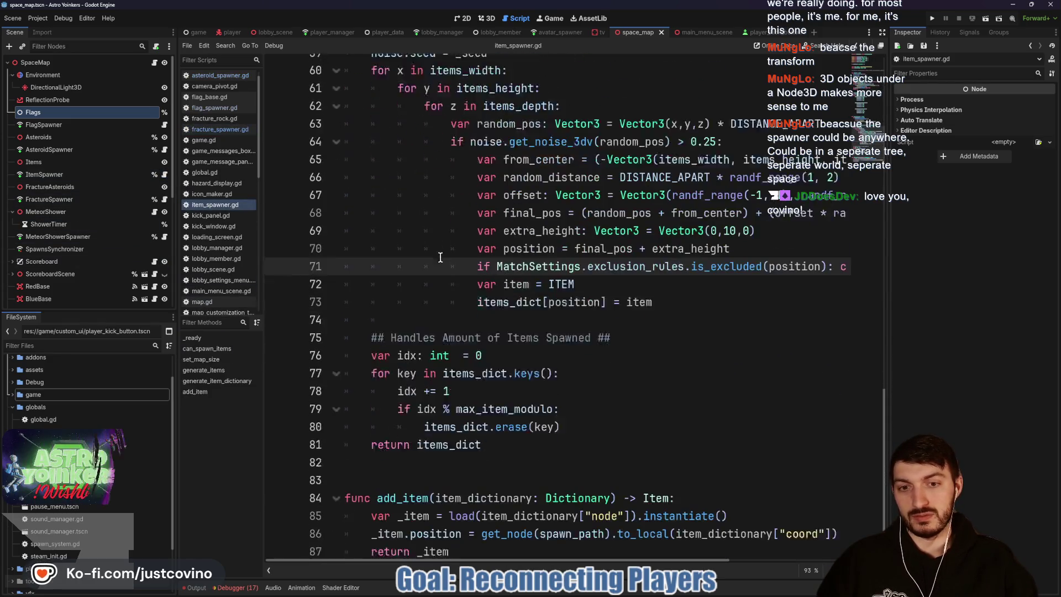
pyautogui.scroll(4, 442, 260)
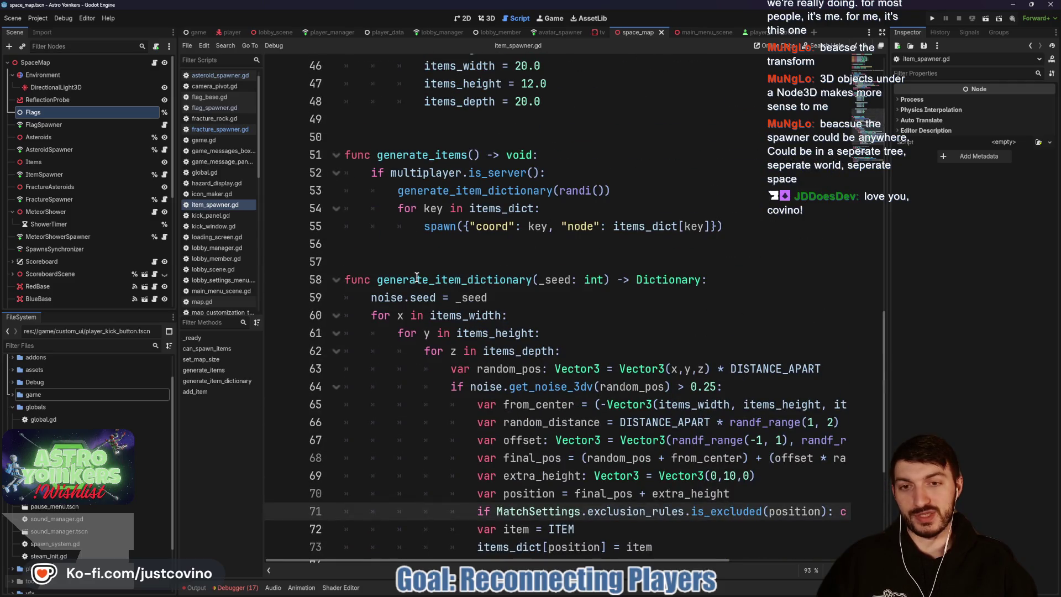
pyautogui.scroll(-5, 504, 258)
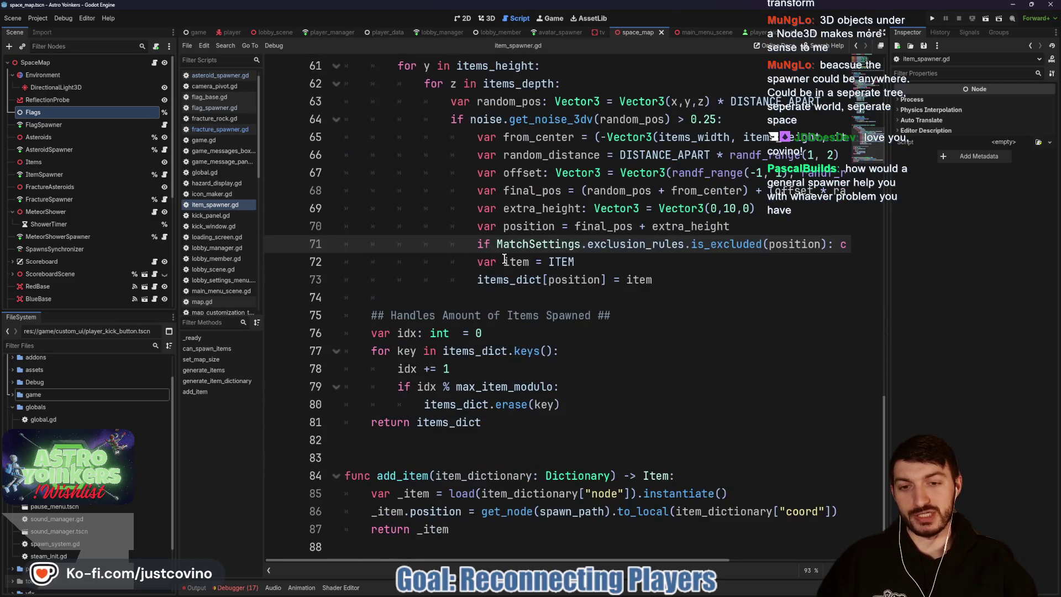
pyautogui.click(430, 493)
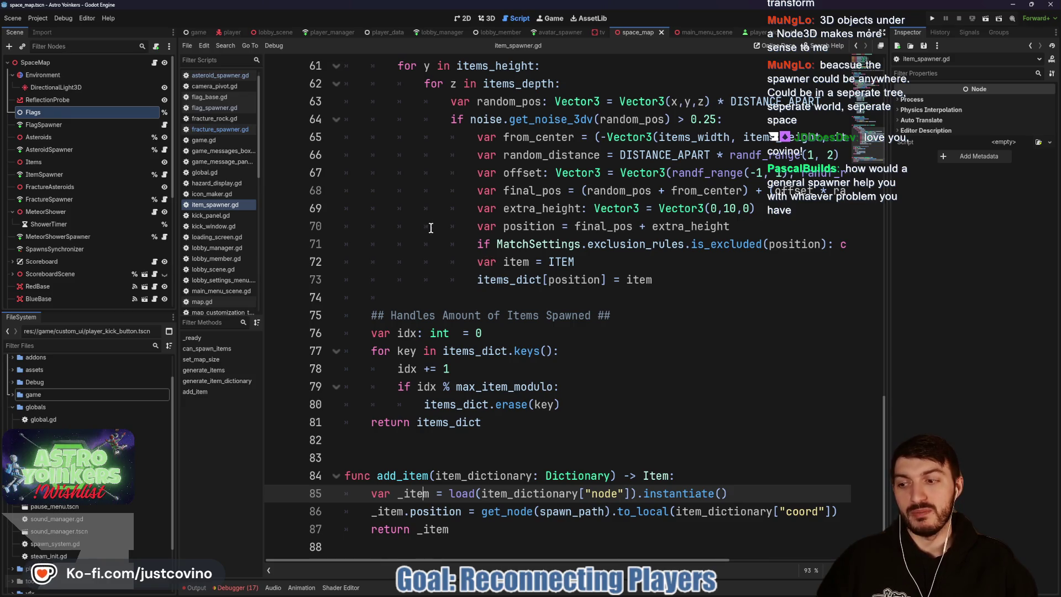
pyautogui.click(194, 32)
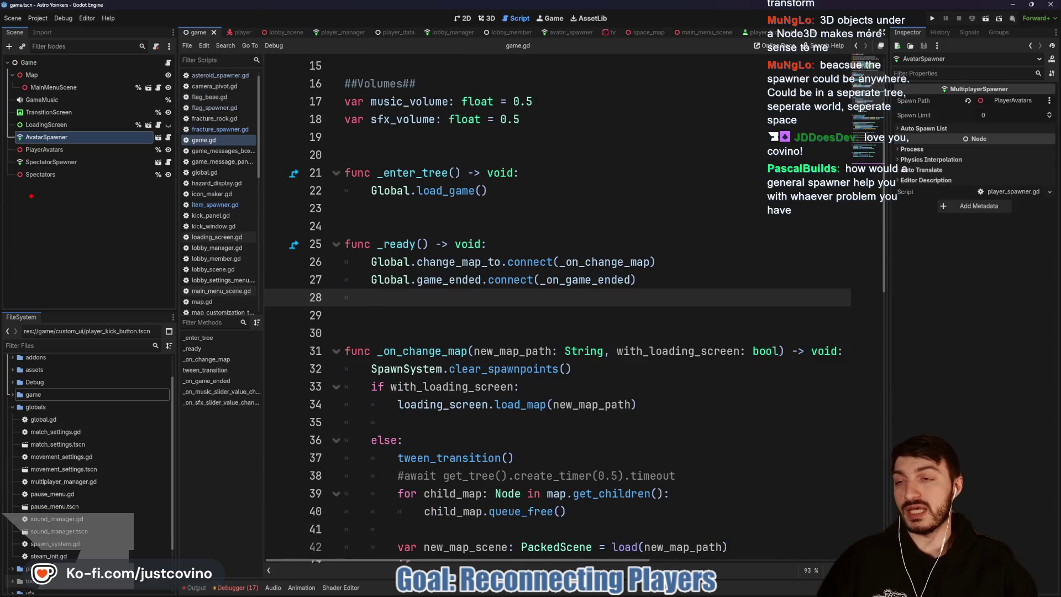
pyautogui.moveTo(47, 124)
pyautogui.mouseDown()
pyautogui.moveTo(3, 131)
pyautogui.moveTo(117, 142)
pyautogui.mouseUp()
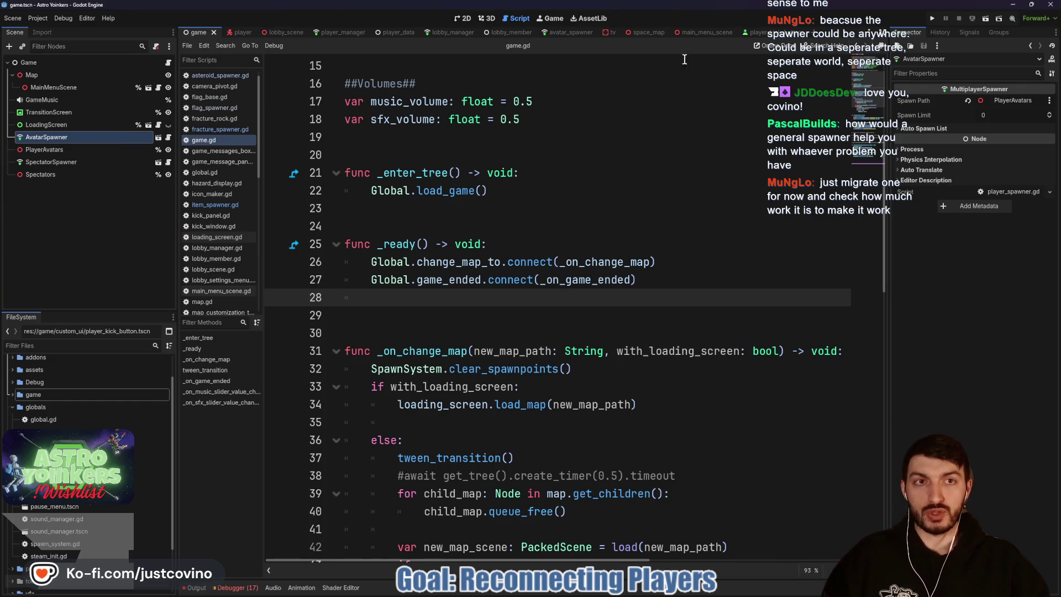
pyautogui.click(641, 32)
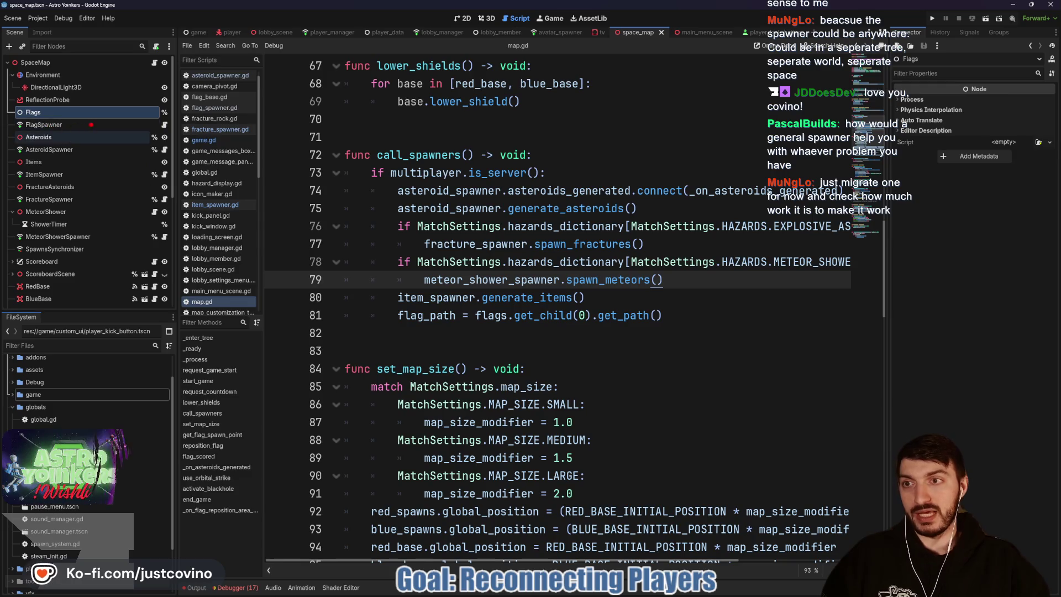
pyautogui.click(486, 18)
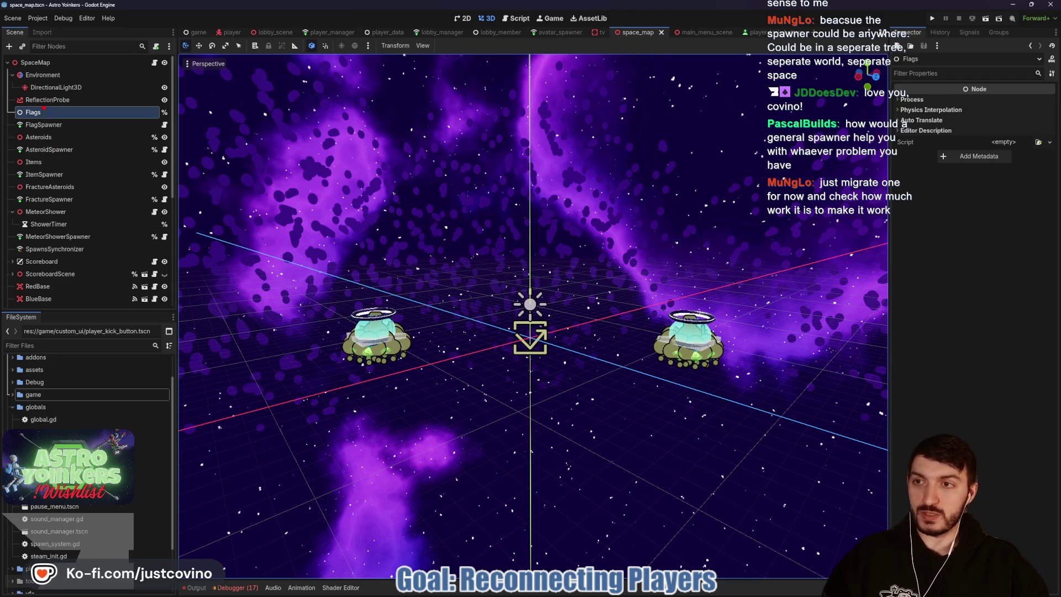
pyautogui.moveTo(8, 252)
pyautogui.mouseDown()
pyautogui.moveTo(200, 290)
pyautogui.moveTo(36, 102)
pyautogui.mouseUp()
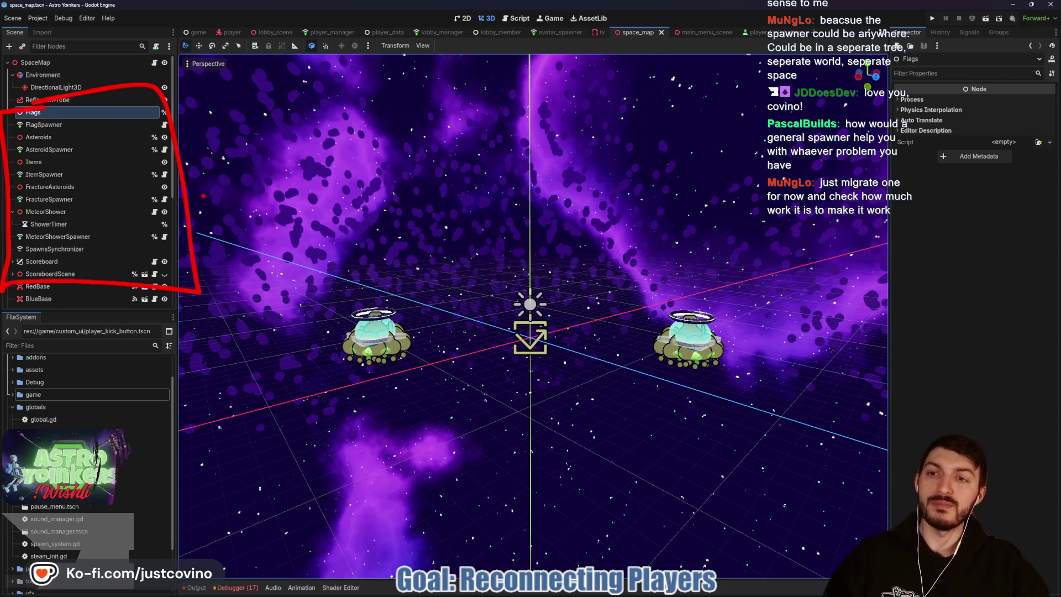
pyautogui.moveTo(137, 380); pyautogui.dragTo(246, 309)
pyautogui.moveTo(546, 211)
pyautogui.mouseDown()
pyautogui.moveTo(351, 381)
pyautogui.moveTo(409, 229)
pyautogui.mouseUp()
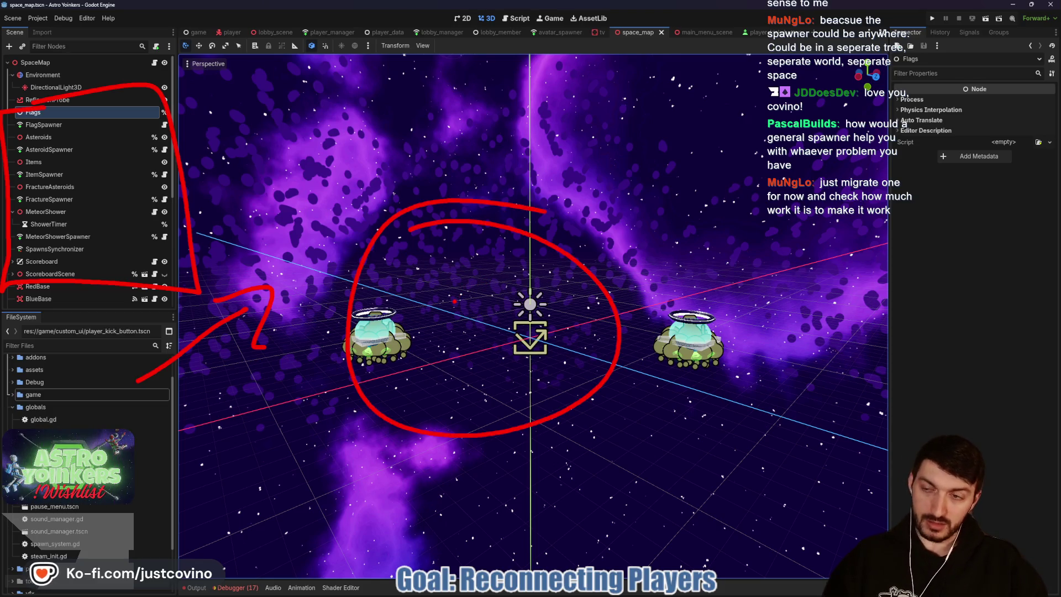
pyautogui.press('Escape')
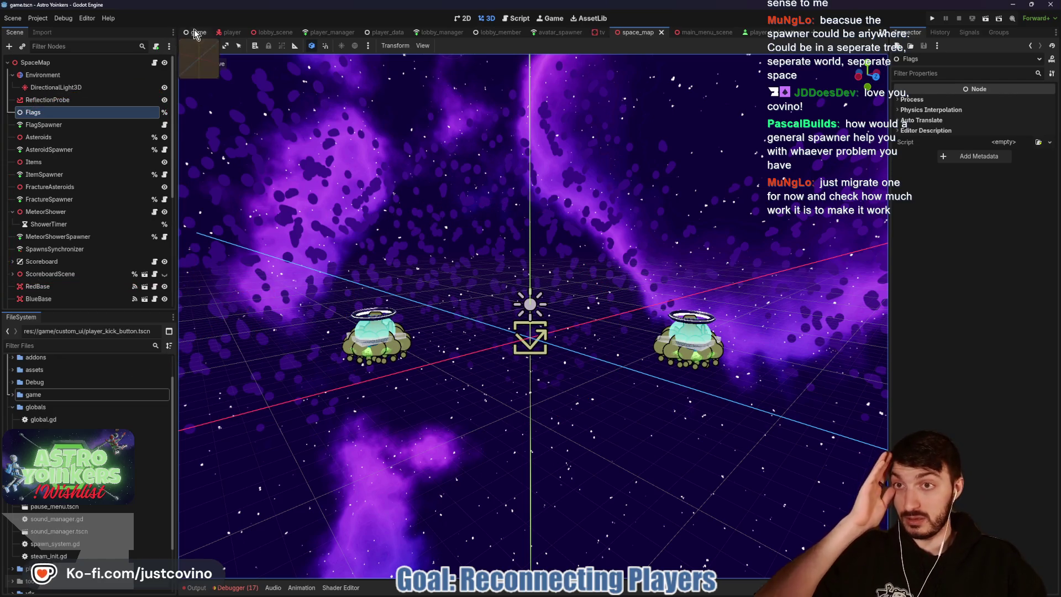
pyautogui.click(194, 31)
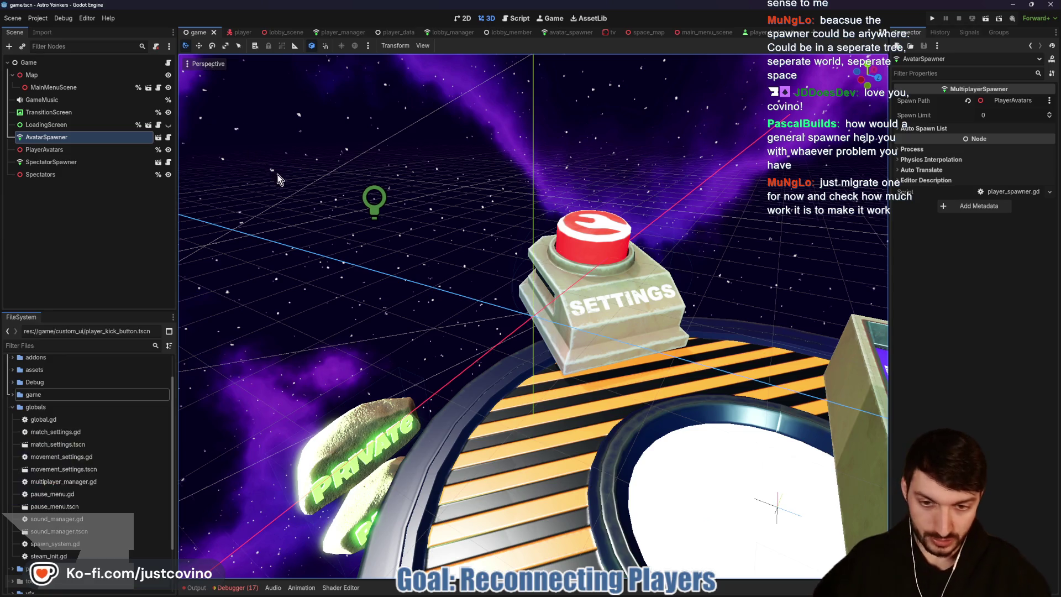
pyautogui.scroll(-6, 415, 238)
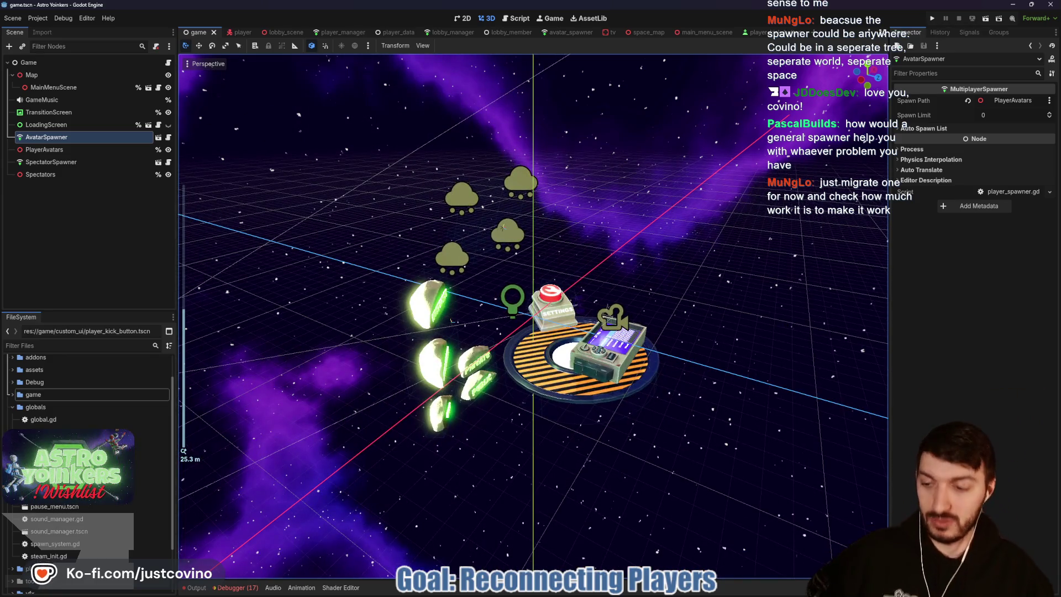
pyautogui.moveTo(409, 205); pyautogui.dragTo(379, 195)
pyautogui.hotkey('ctrl', 's')
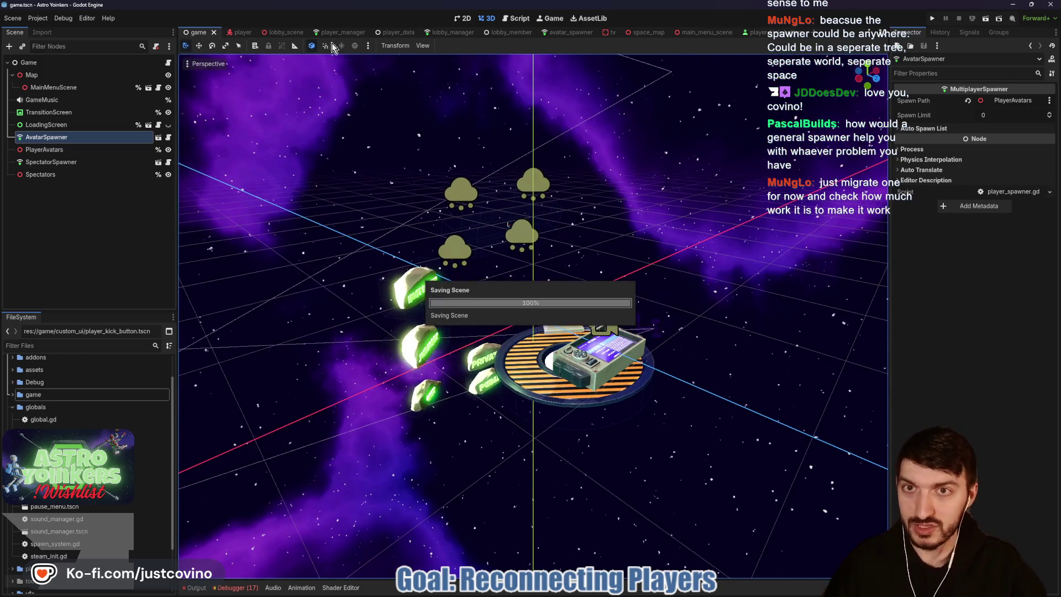
pyautogui.click(639, 32)
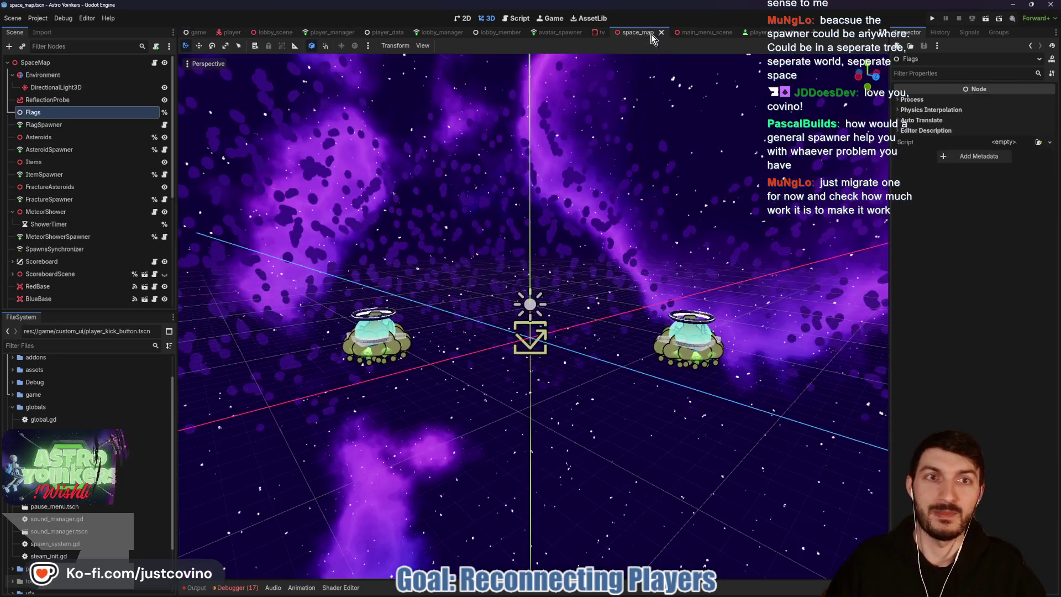
# Step: In flag_spawner.gd, insert a new blank line at line 4, below the exported map variable
pyautogui.click(166, 125)
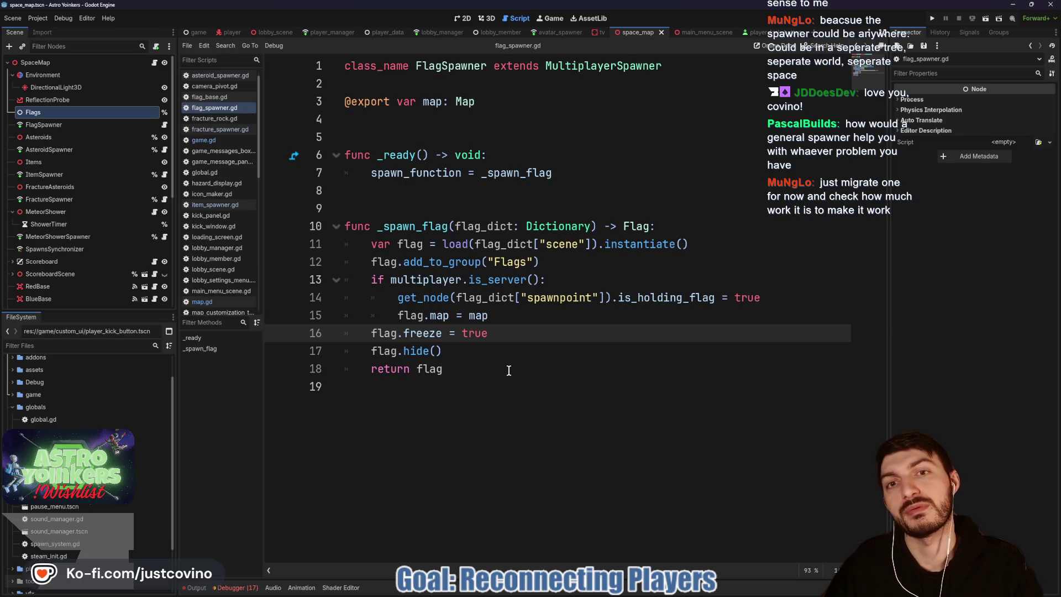
pyautogui.doubleClick(432, 102)
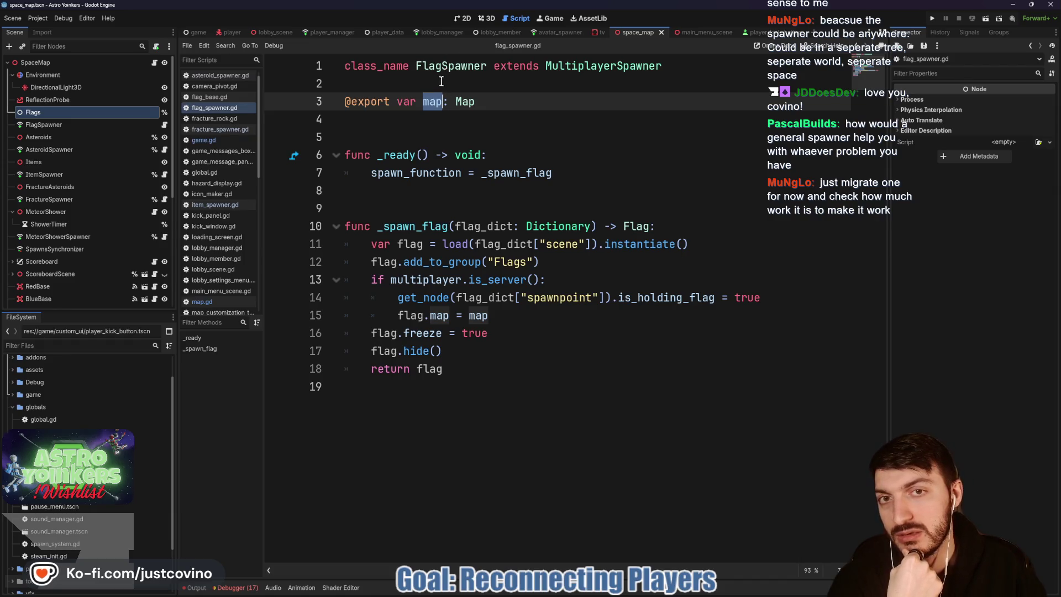
pyautogui.click(443, 74)
pyautogui.click(410, 126)
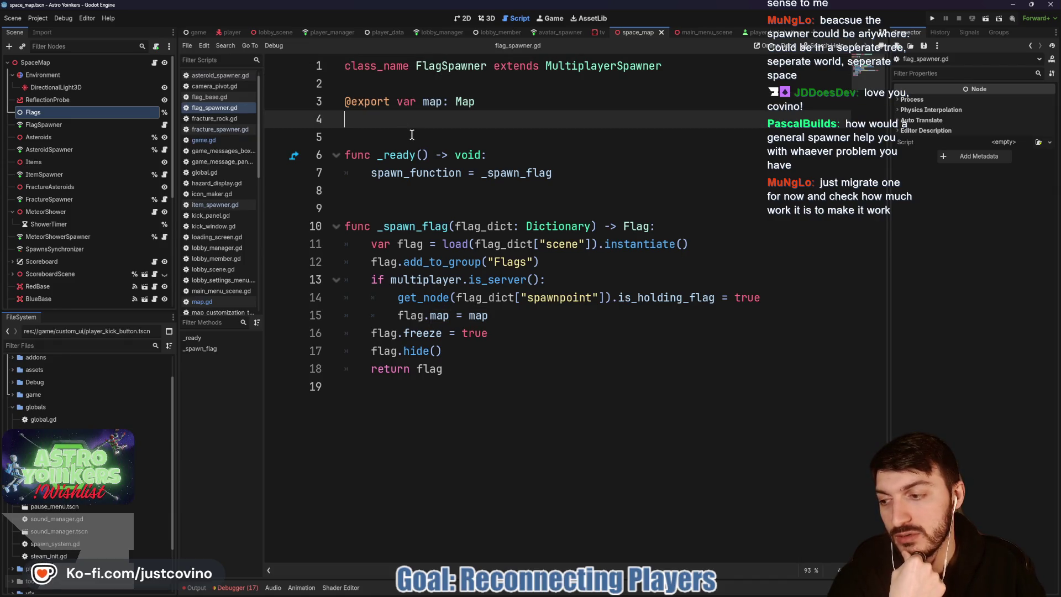
pyautogui.click(385, 87)
pyautogui.click(378, 125)
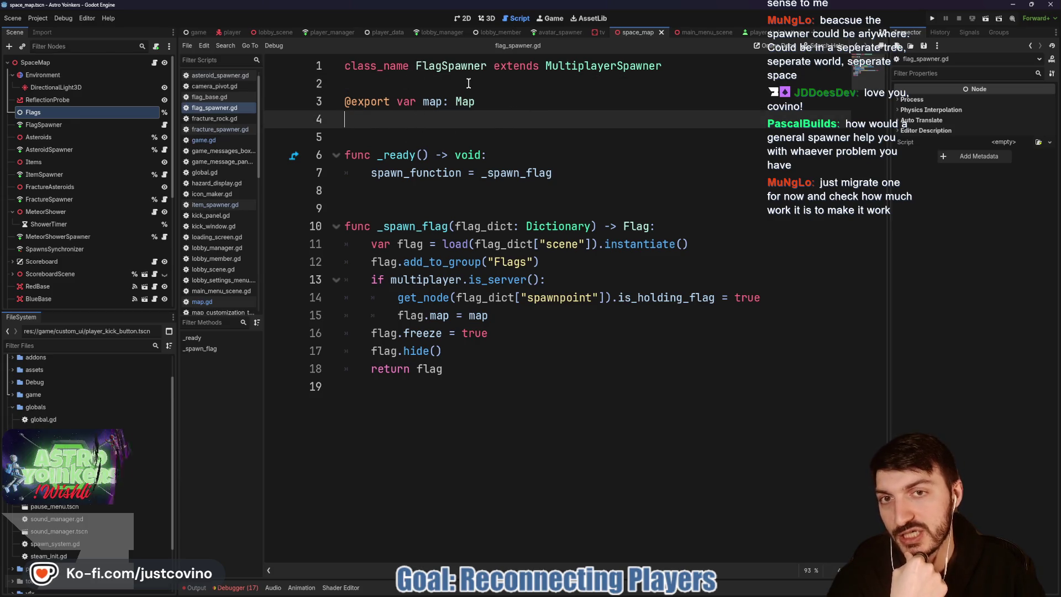
pyautogui.moveTo(416, 65); pyautogui.dragTo(496, 80)
pyautogui.click(390, 135)
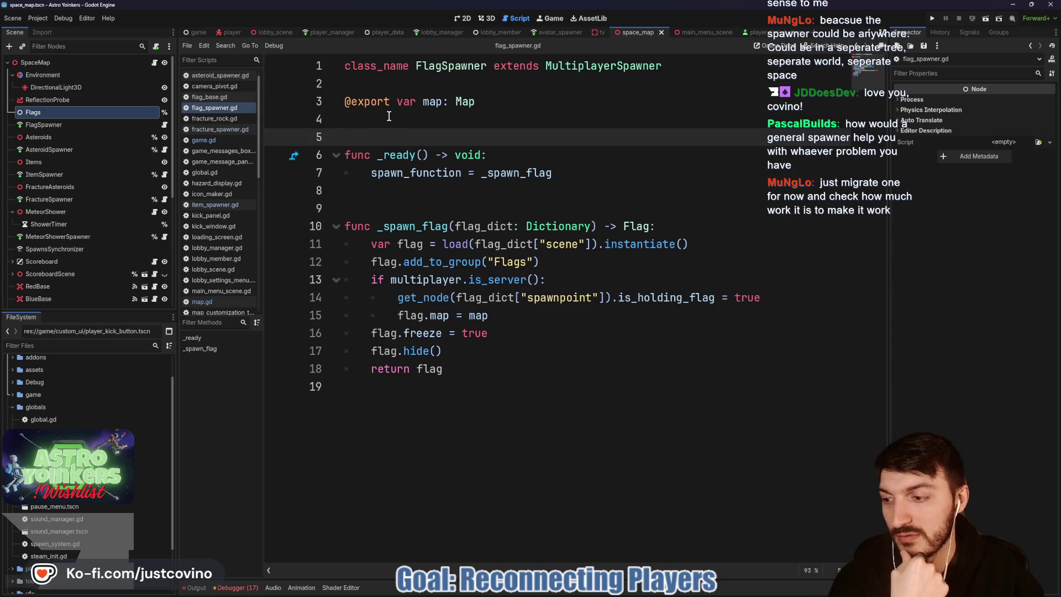
pyautogui.click(387, 119)
pyautogui.press('Return')
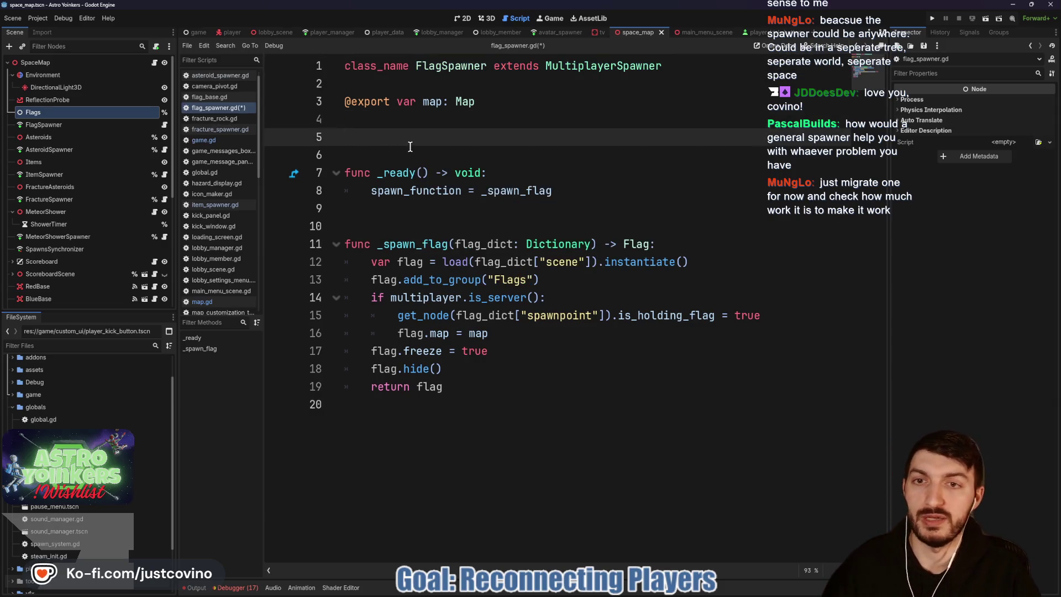
# Step: Declare 'static var current: FlagSpawner' below the map export
pyautogui.write('sta')
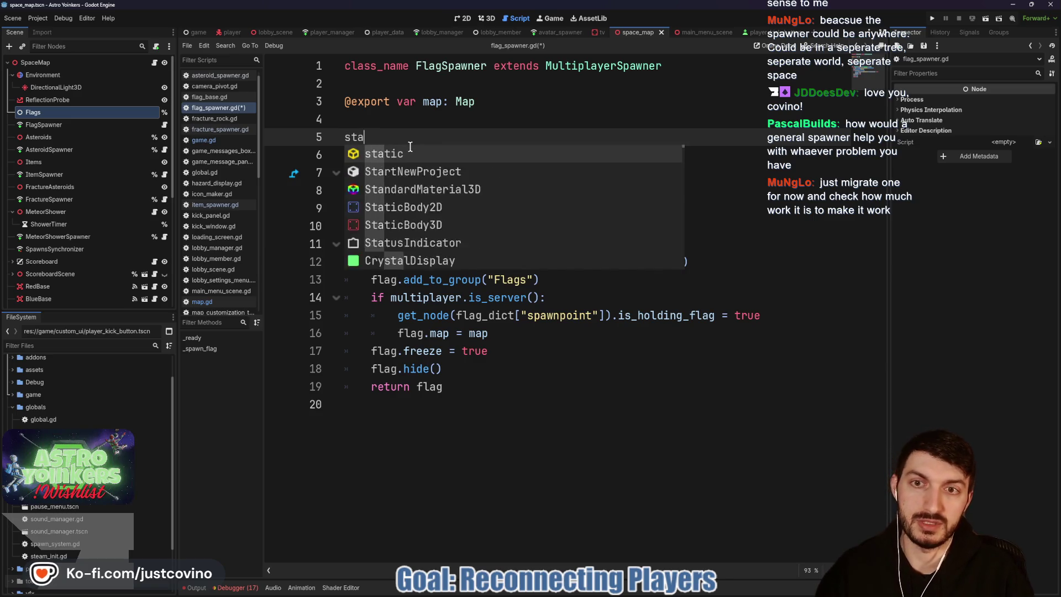
pyautogui.write('tic var current: ')
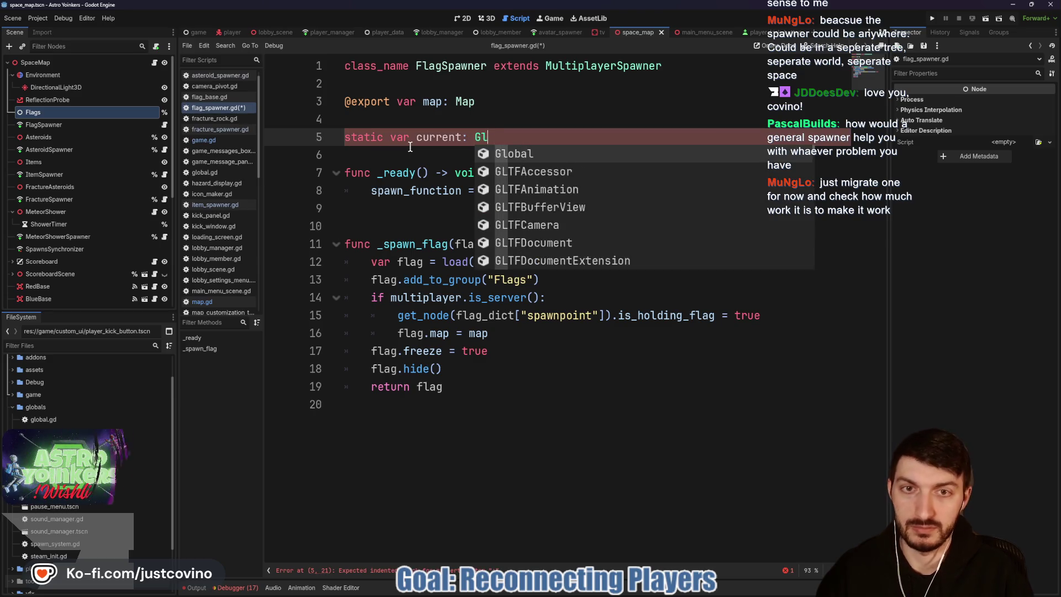
pyautogui.write('FlagSp')
pyautogui.press('Return')
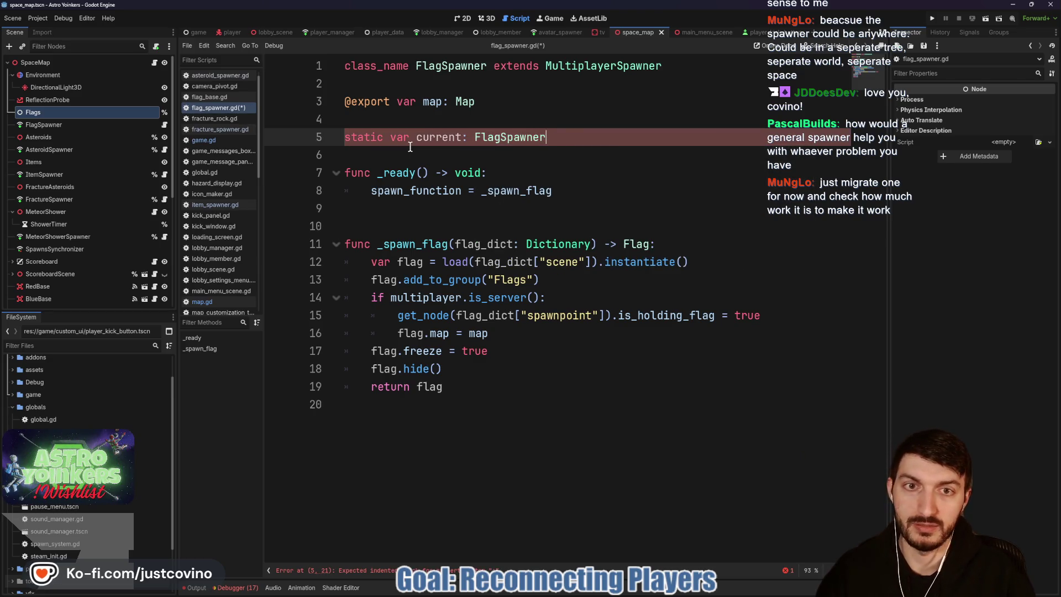
pyautogui.click(426, 156)
pyautogui.press('Return')
pyautogui.press('Return')
pyautogui.press('Return')
pyautogui.press('Up')
pyautogui.press('Up')
# Step: Add an _enter_tree() -> void function that sets current = self
pyautogui.write('func _enter')
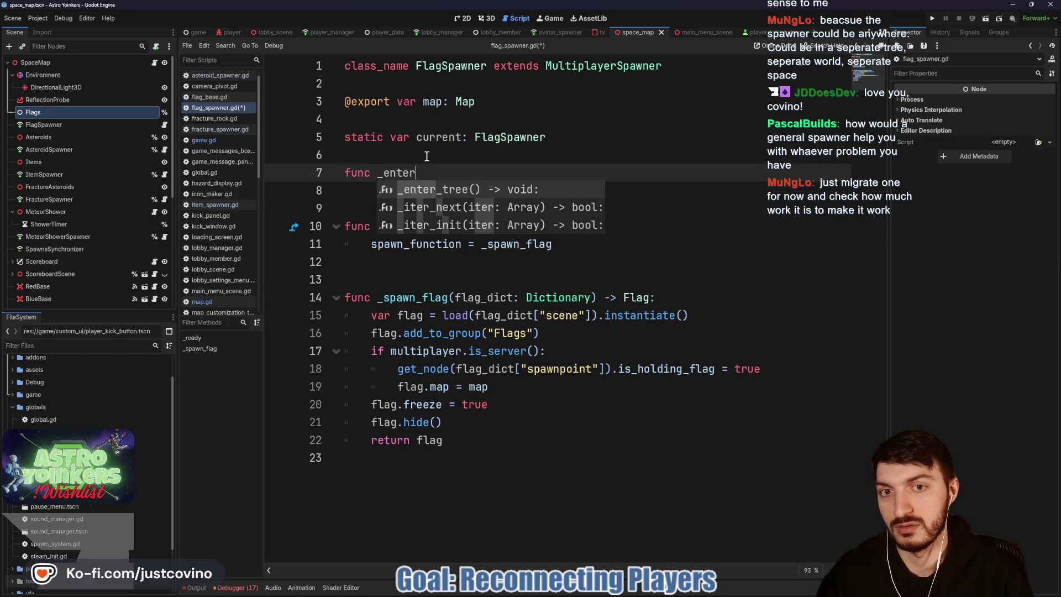
pyautogui.press('Return')
pyautogui.press('Return')
pyautogui.write('current = self')
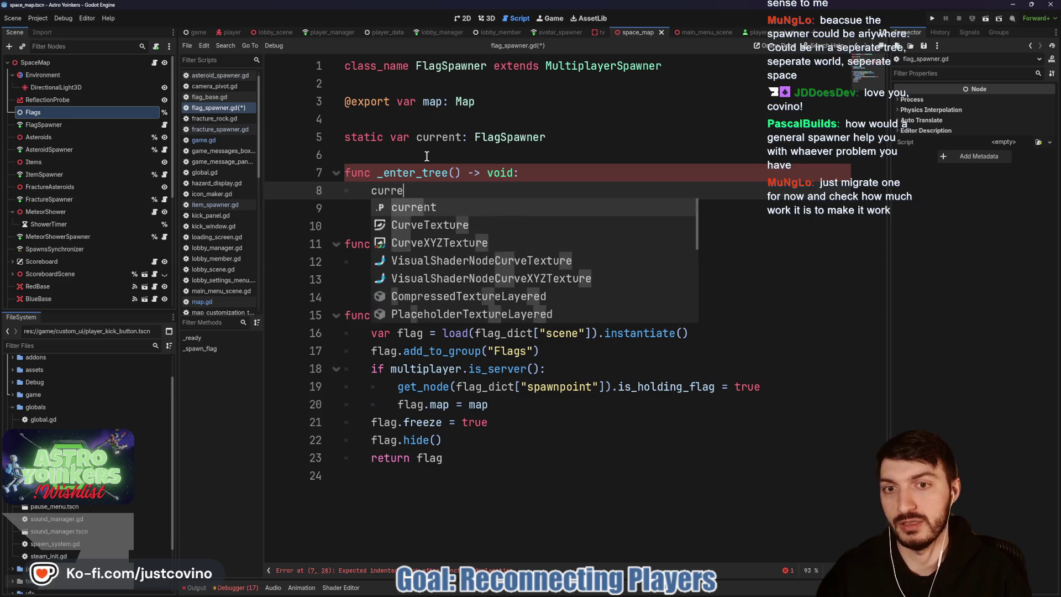
pyautogui.click(370, 159)
pyautogui.press('Return')
pyautogui.click(370, 246)
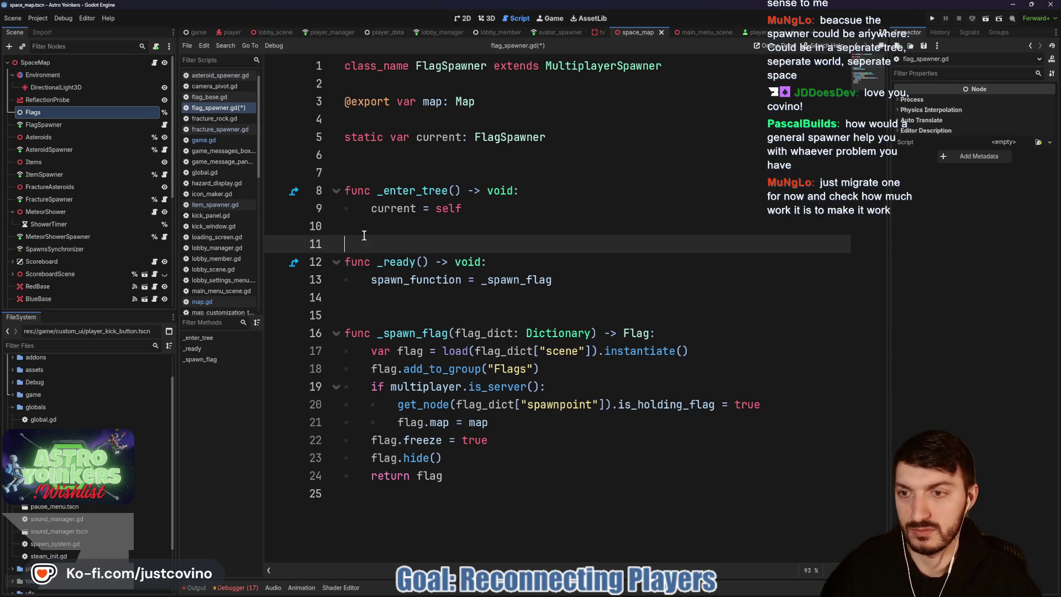
pyautogui.press('BackSpace')
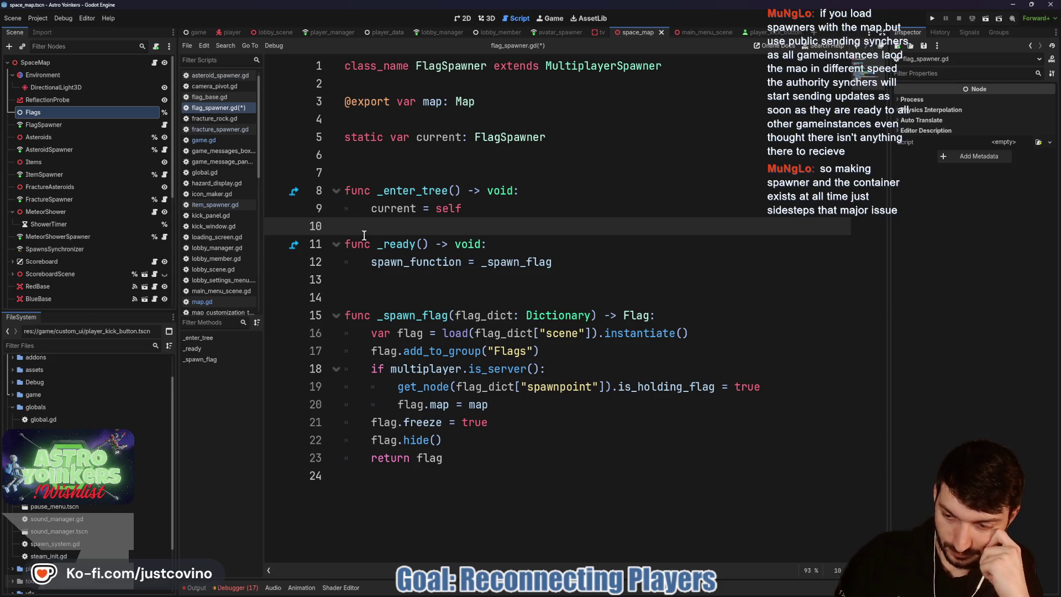
# Step: Tidy the blank line after _enter_tree and save flag_spawner.gd
pyautogui.press('Return')
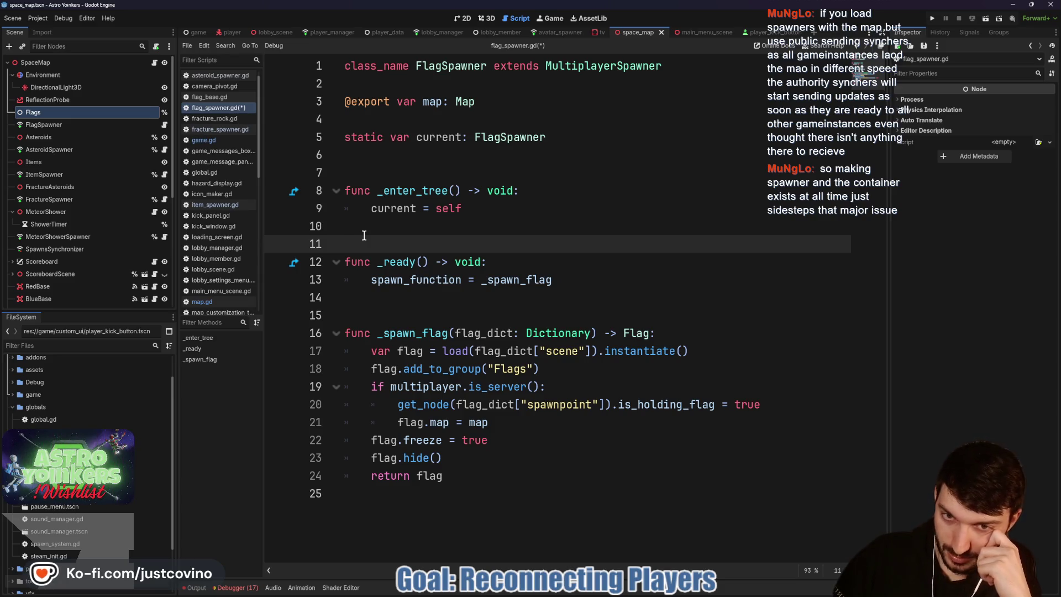
pyautogui.click(424, 228)
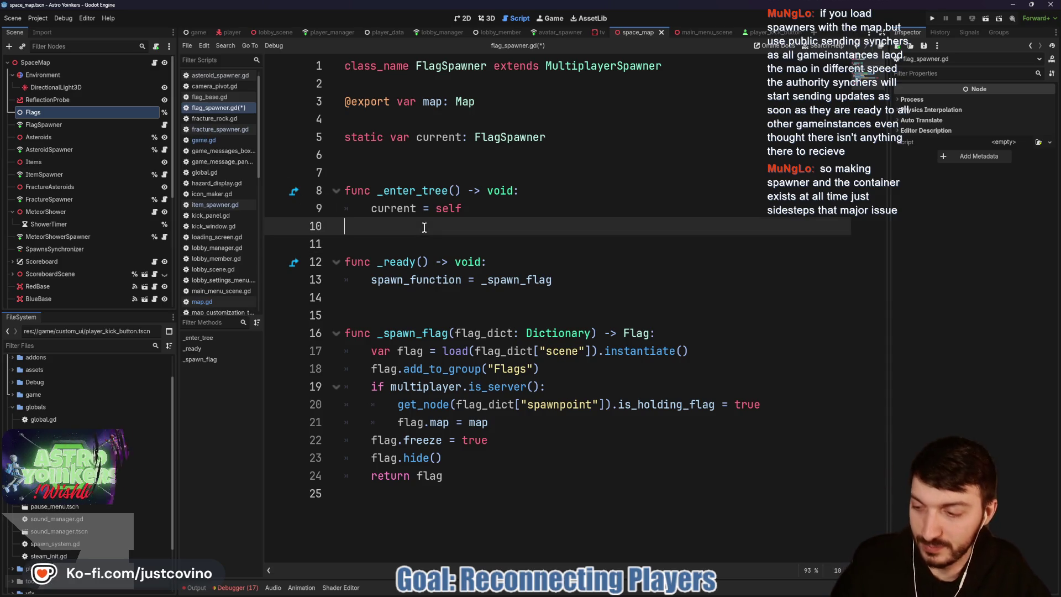
pyautogui.hotkey('ctrl', 's')
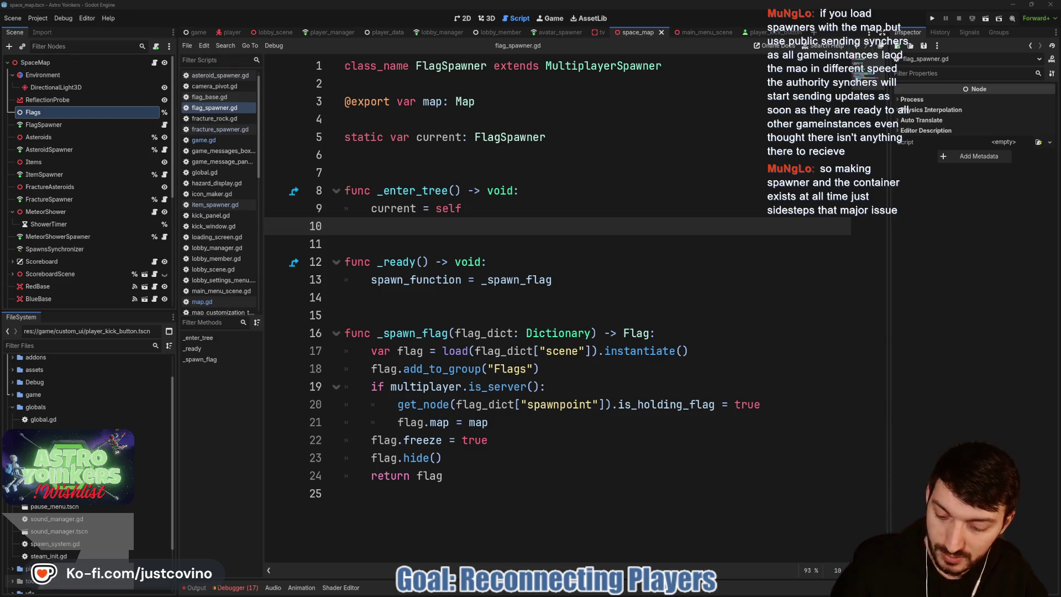
pyautogui.hotkey('alt', 'Tab')
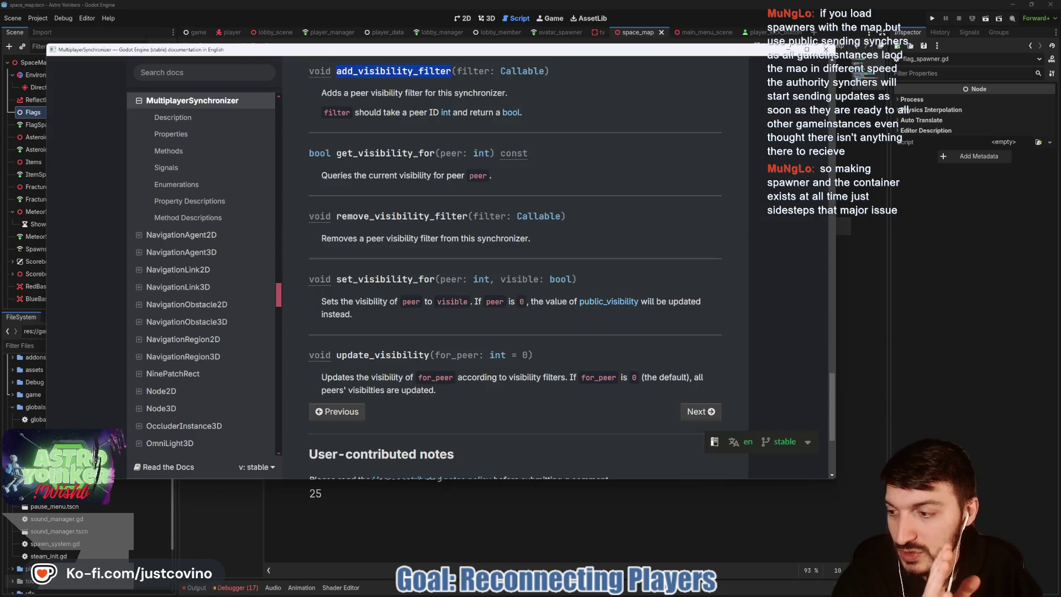
pyautogui.click(825, 49)
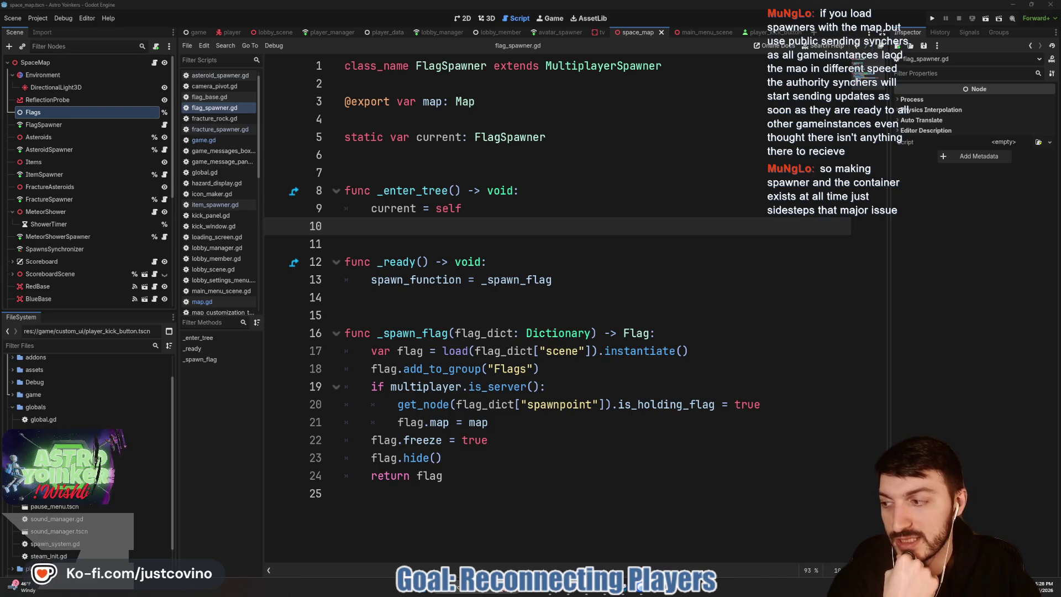
pyautogui.click(456, 255)
pyautogui.click(411, 239)
pyautogui.hotkey('ctrl', 's')
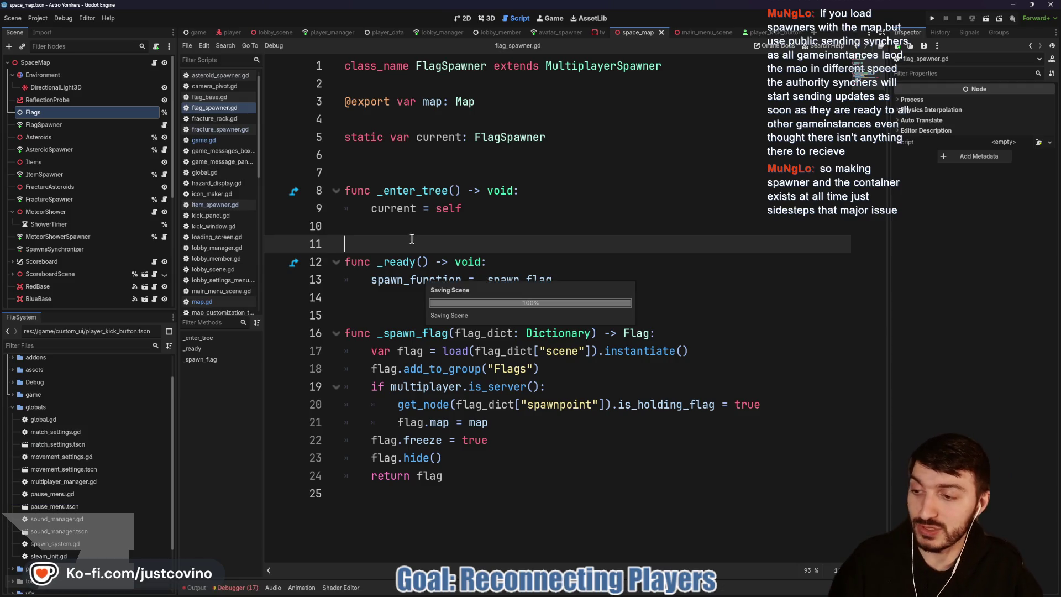